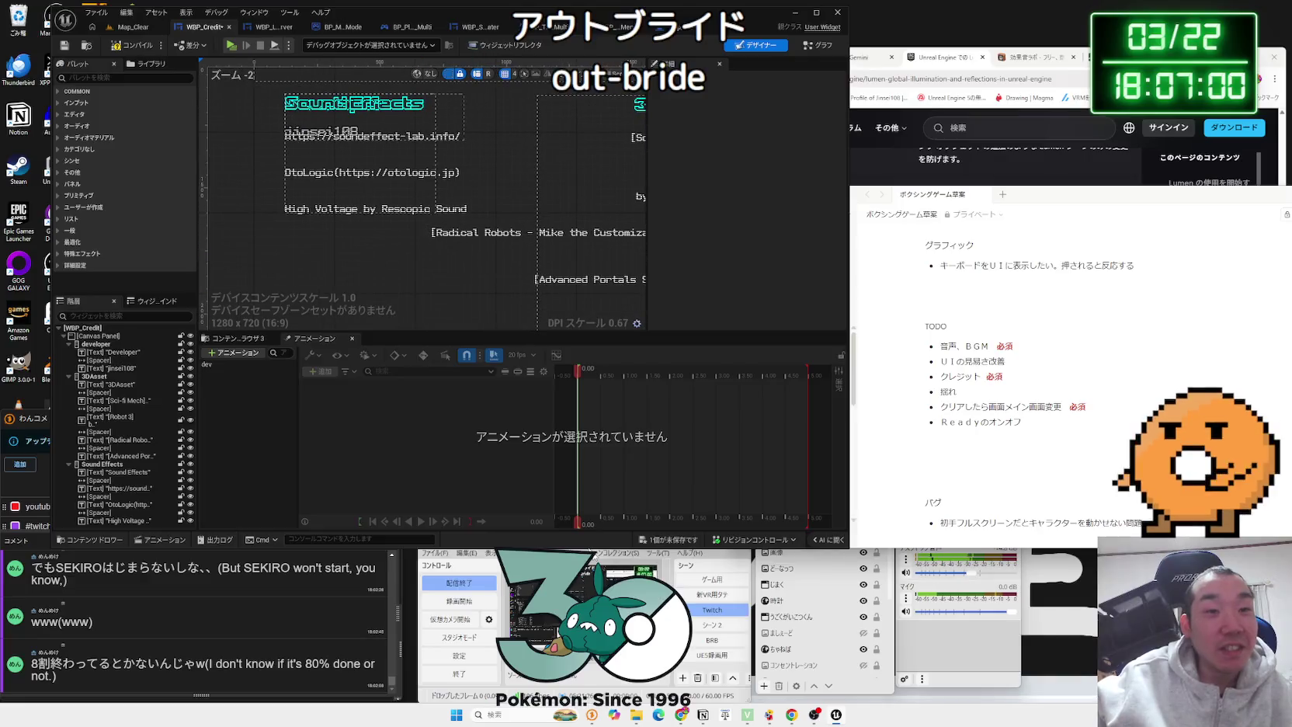
# Step: Save WBP_Credit through the Save Content dialog and zoom the designer view out
pyautogui.click(668, 538)
pyautogui.click(714, 470)
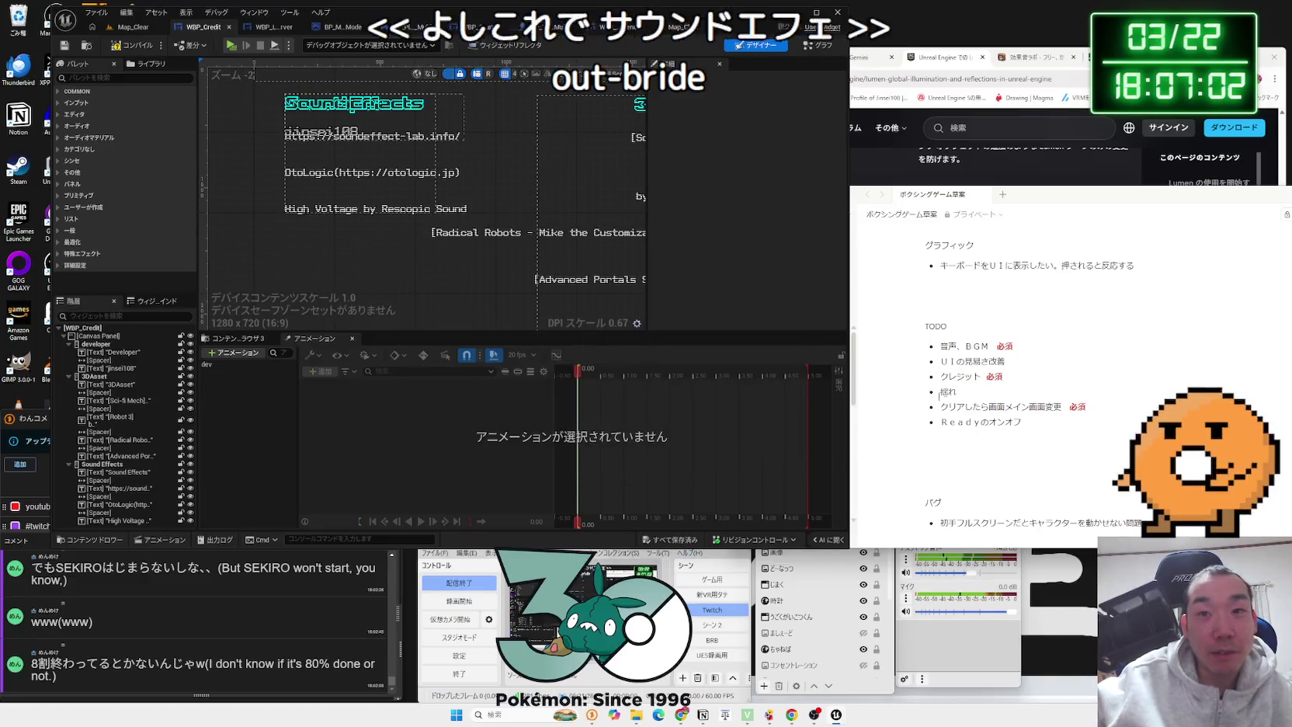
pyautogui.scroll(-5, 1010, 333)
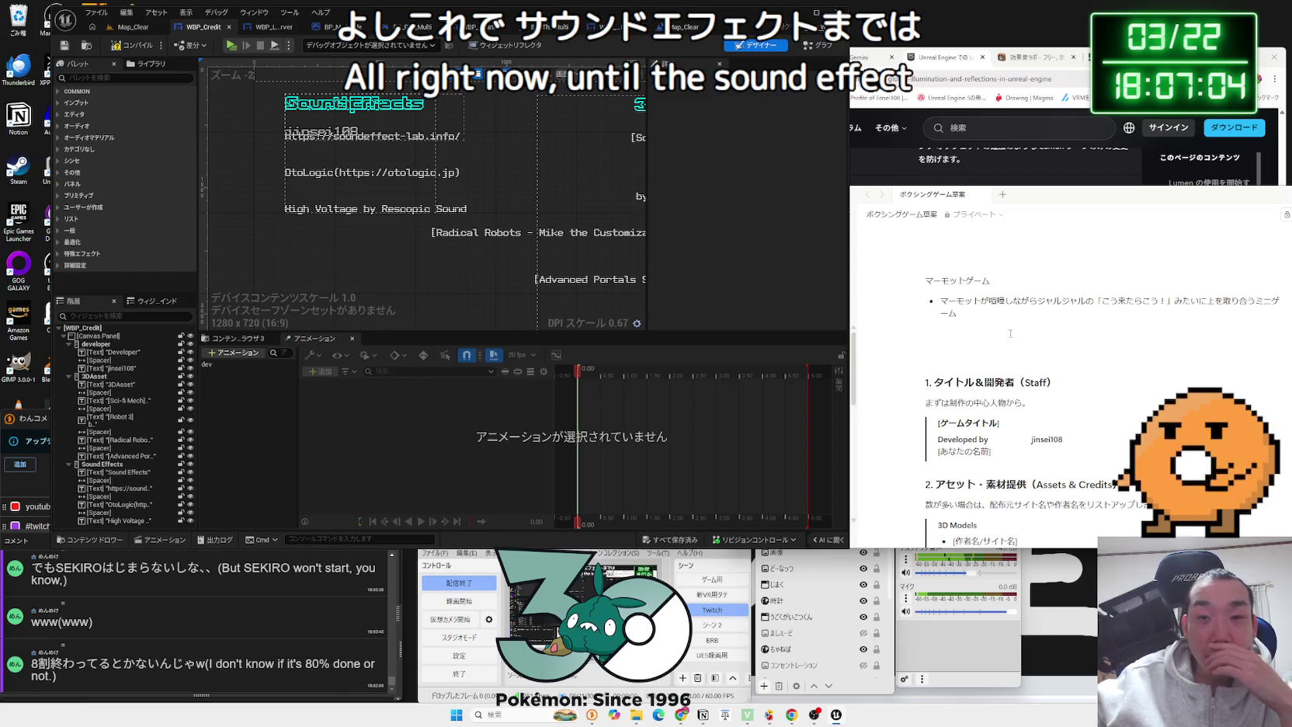
pyautogui.scroll(-10, 1010, 333)
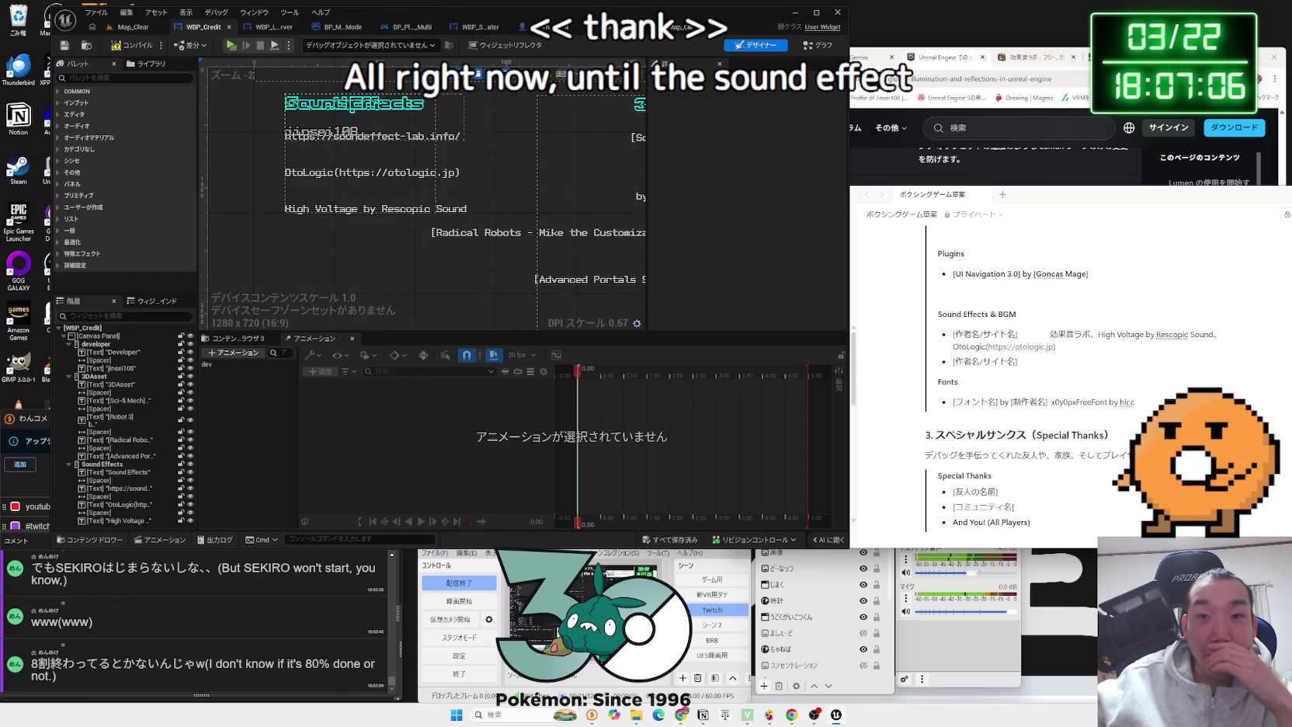
pyautogui.moveTo(1028, 348)
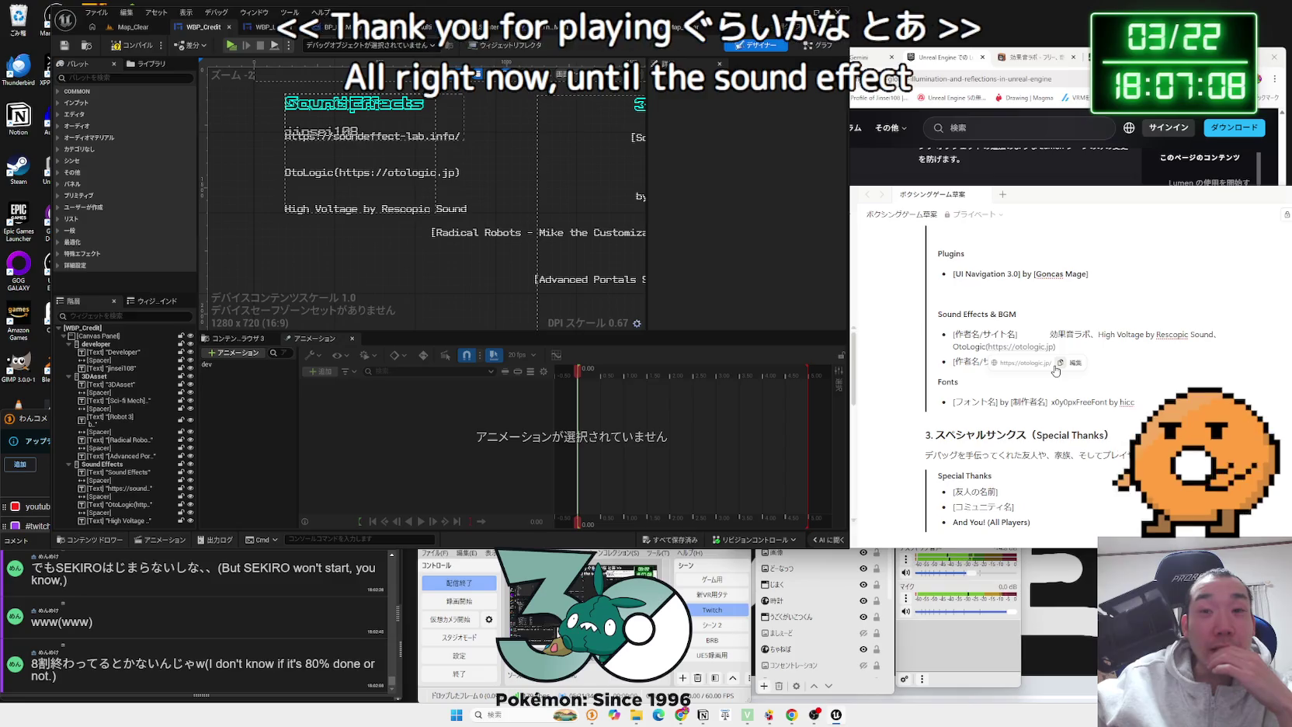
pyautogui.scroll(-1, 356, 269)
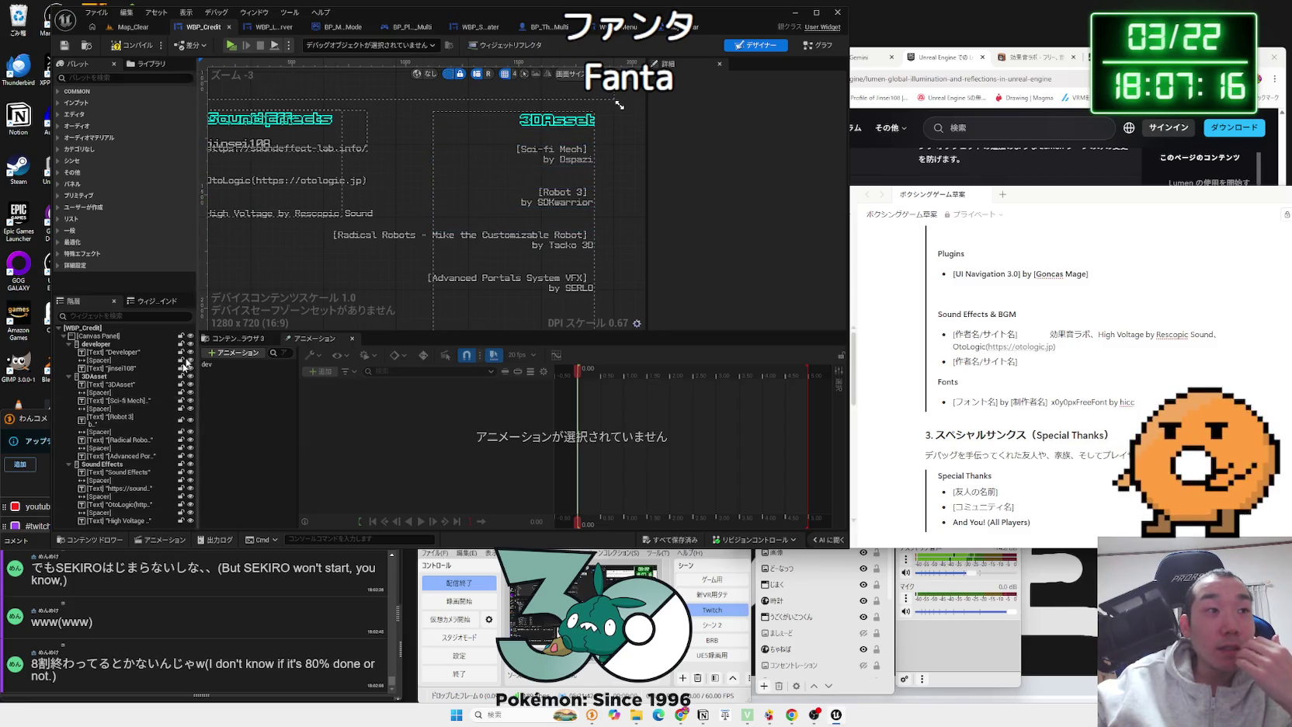
# Step: Collapse the developer, 3DAsset and Sound Effects groups in the Hierarchy and recentre the canvas
pyautogui.click(59, 328)
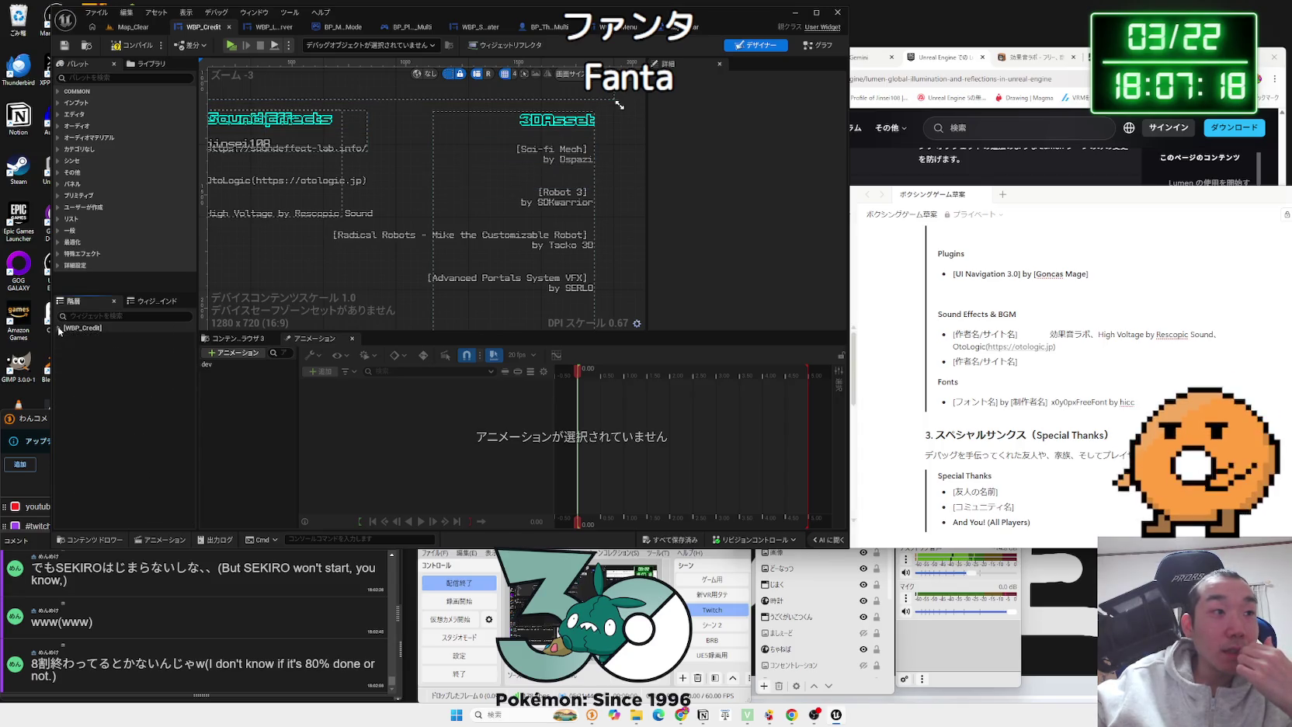
pyautogui.click(59, 328)
pyautogui.click(63, 335)
pyautogui.click(63, 335)
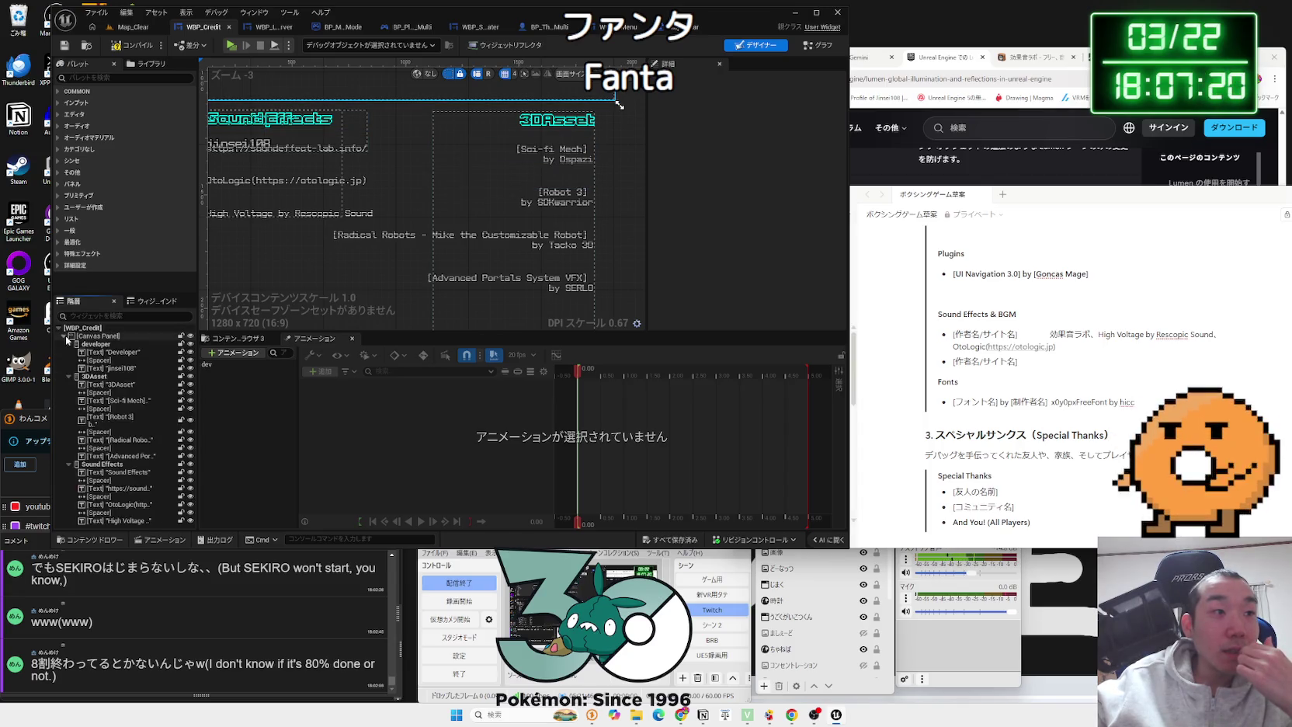
pyautogui.click(69, 344)
pyautogui.click(68, 351)
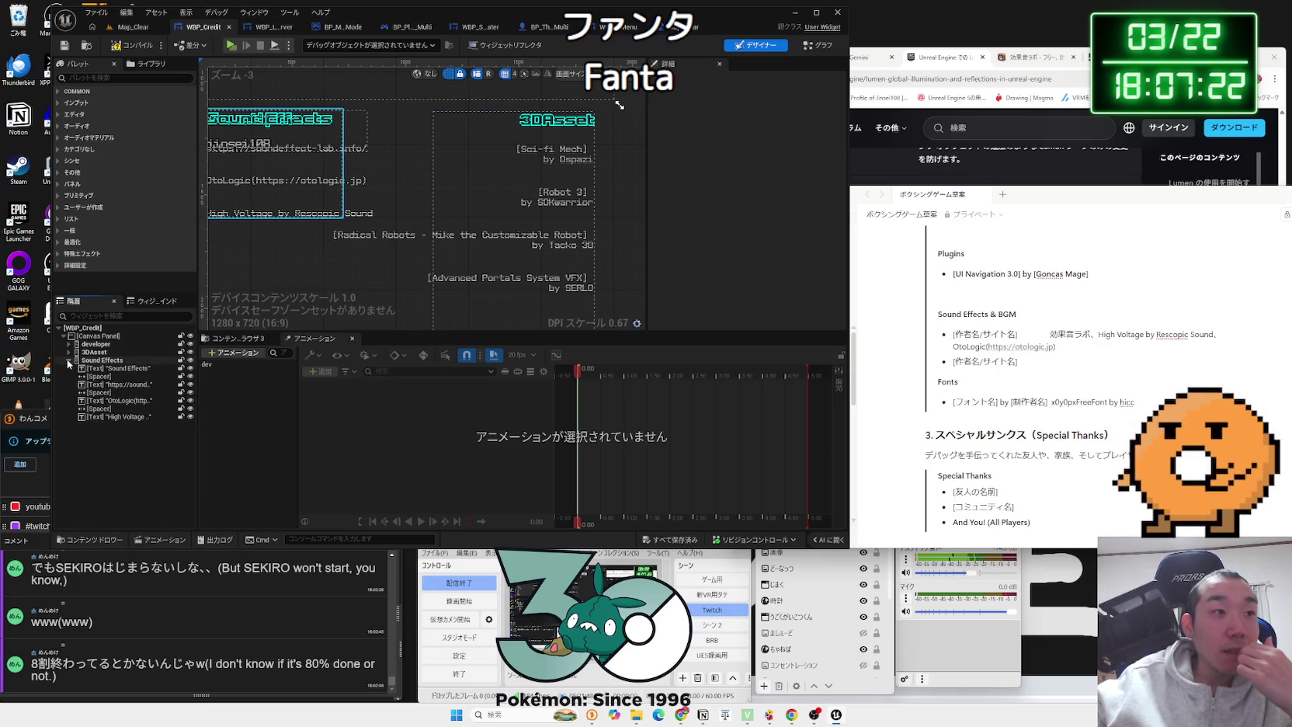
pyautogui.click(68, 360)
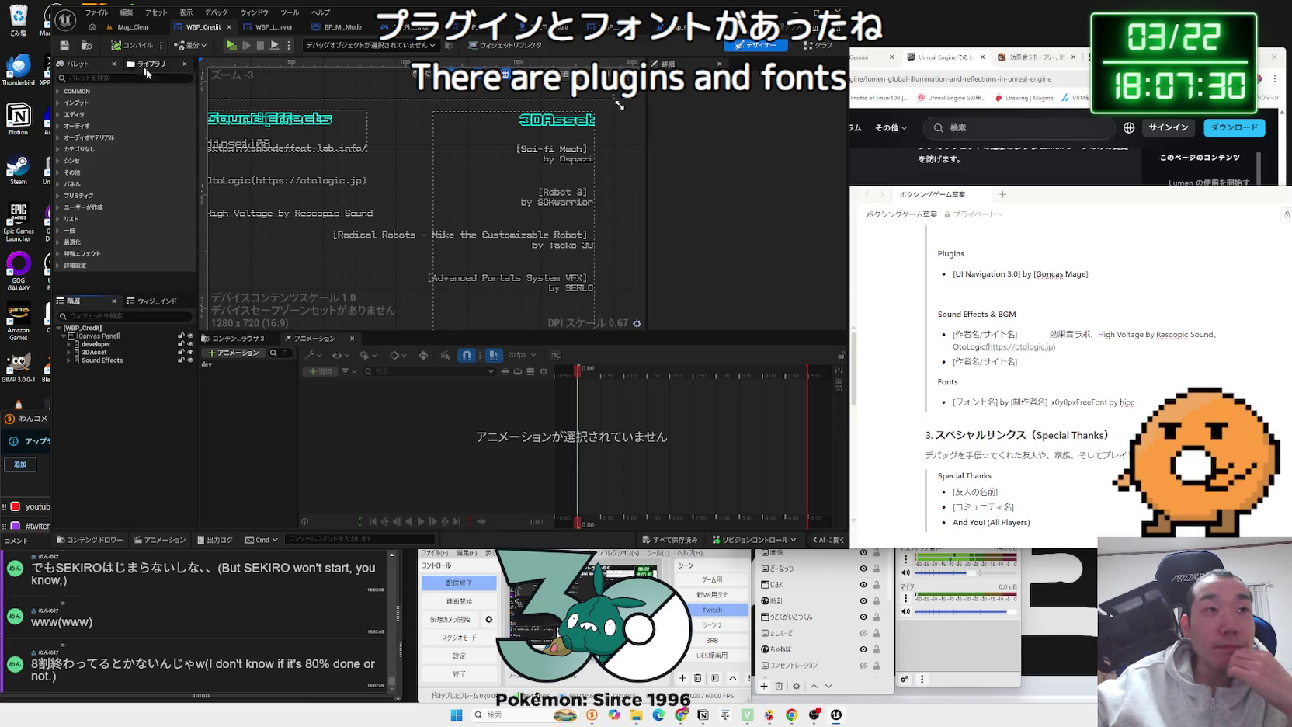
pyautogui.moveTo(289, 261); pyautogui.dragTo(357, 257)
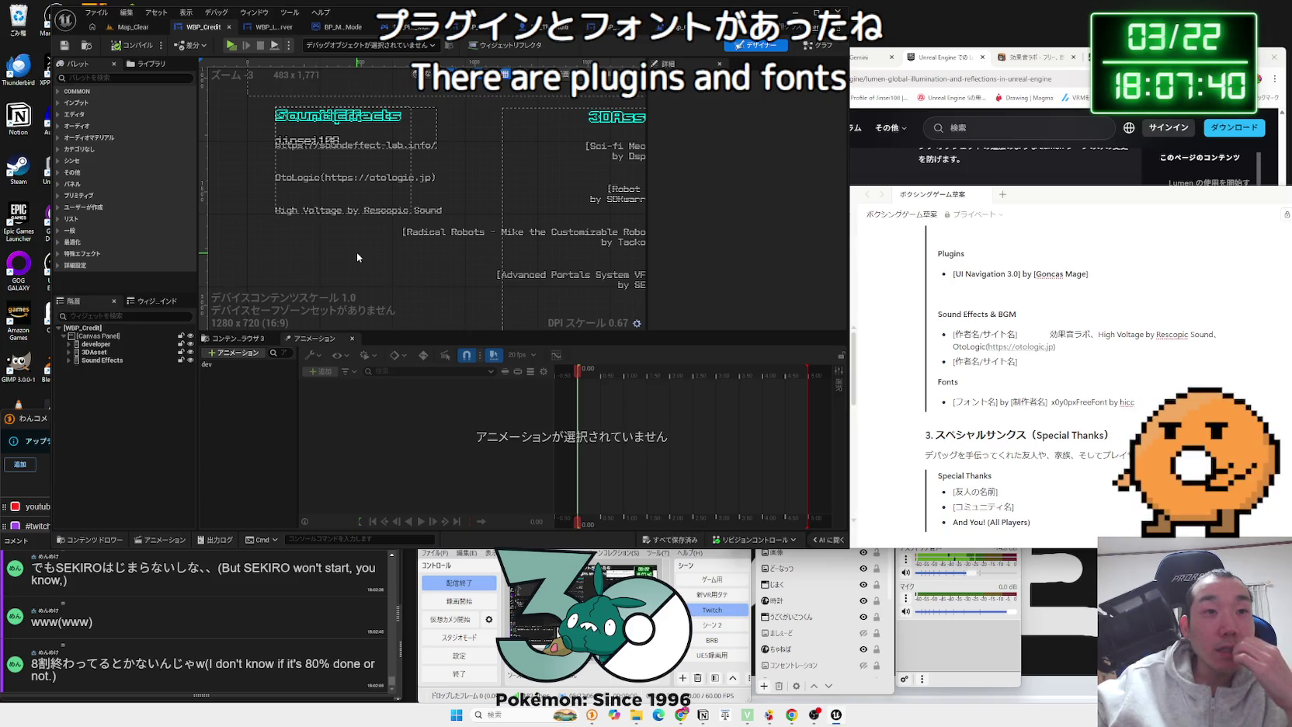
pyautogui.moveTo(357, 252); pyautogui.dragTo(319, 255)
pyautogui.click(83, 361)
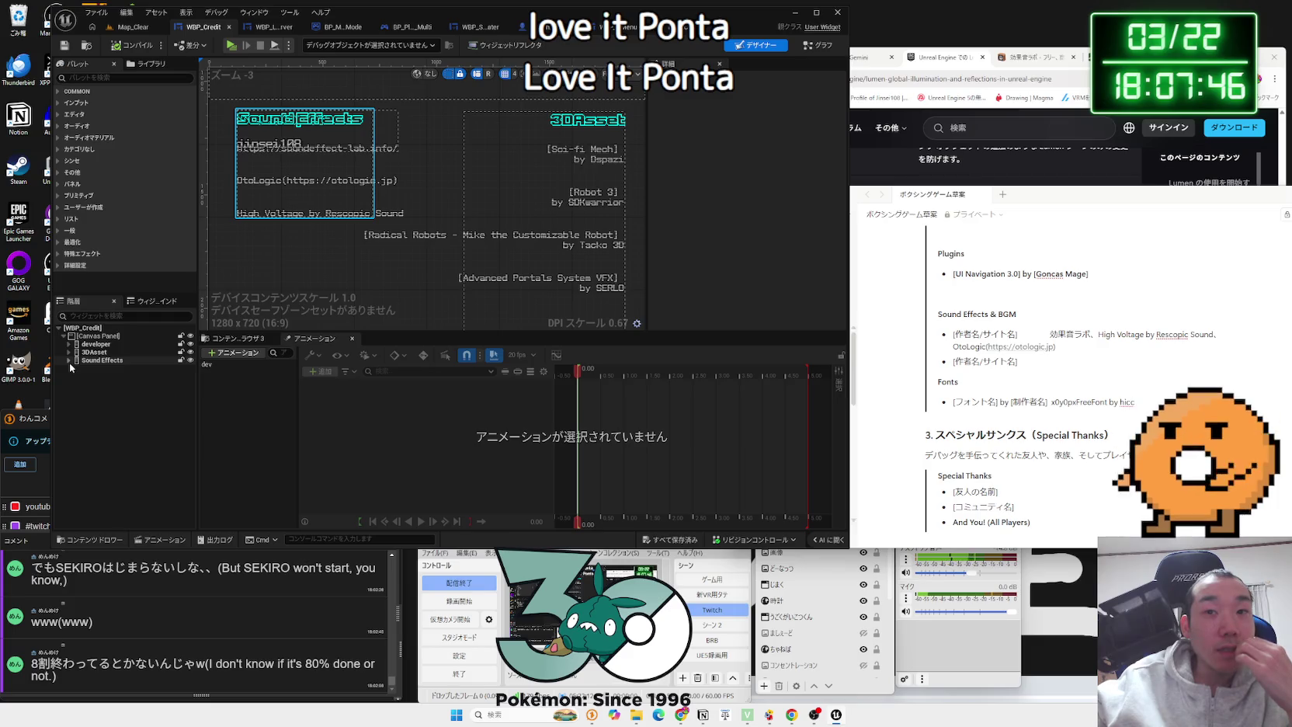
pyautogui.click(70, 368)
pyautogui.scroll(-4, 973, 399)
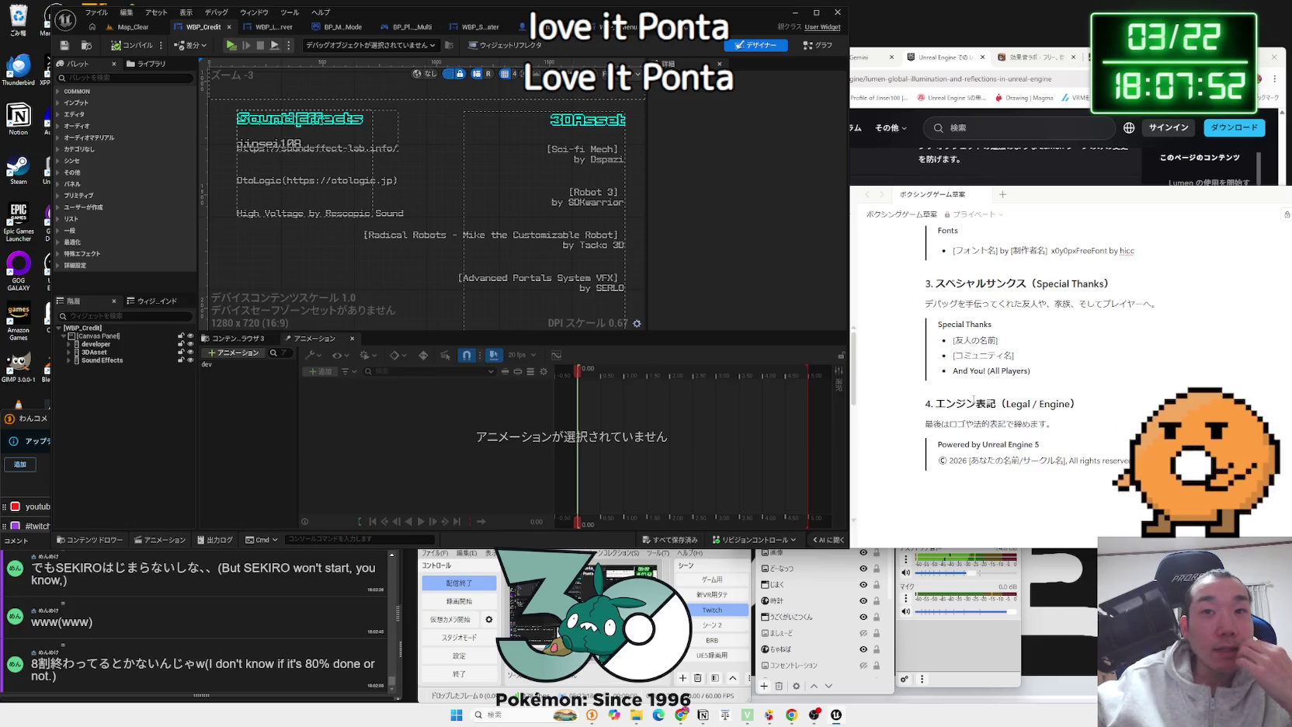
pyautogui.scroll(6, 974, 399)
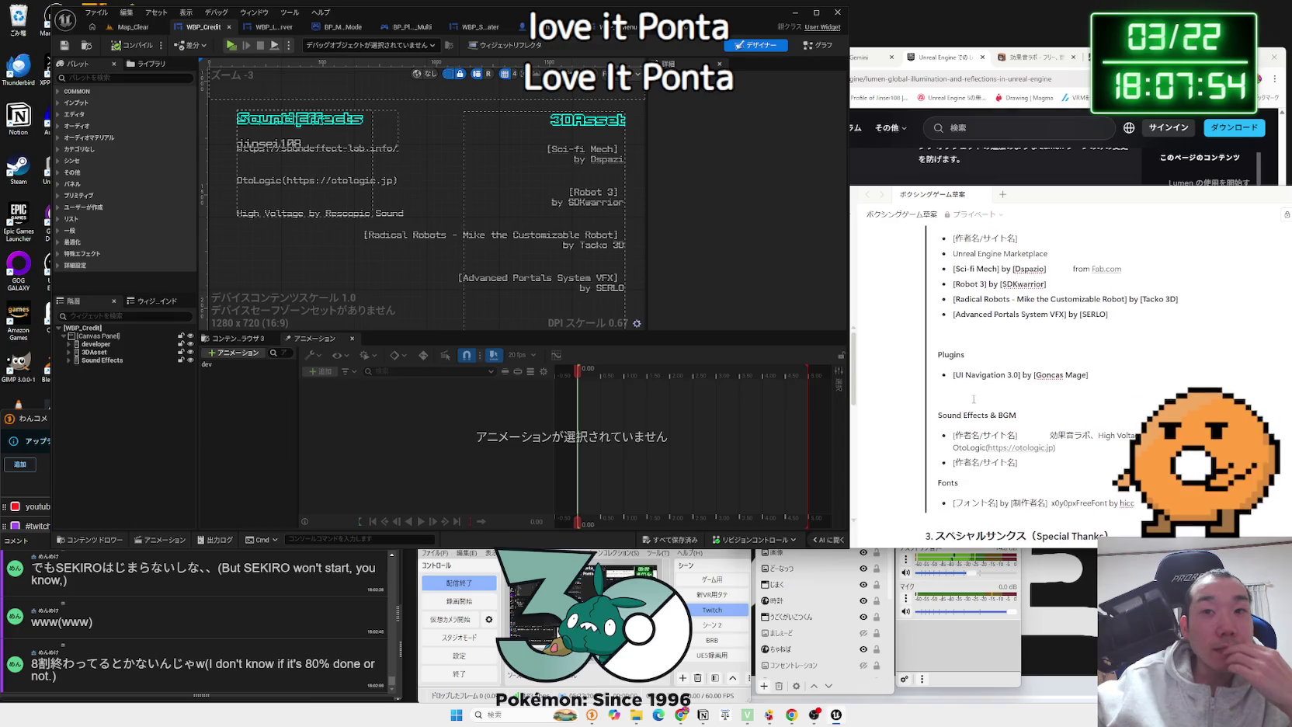
pyautogui.scroll(1, 973, 399)
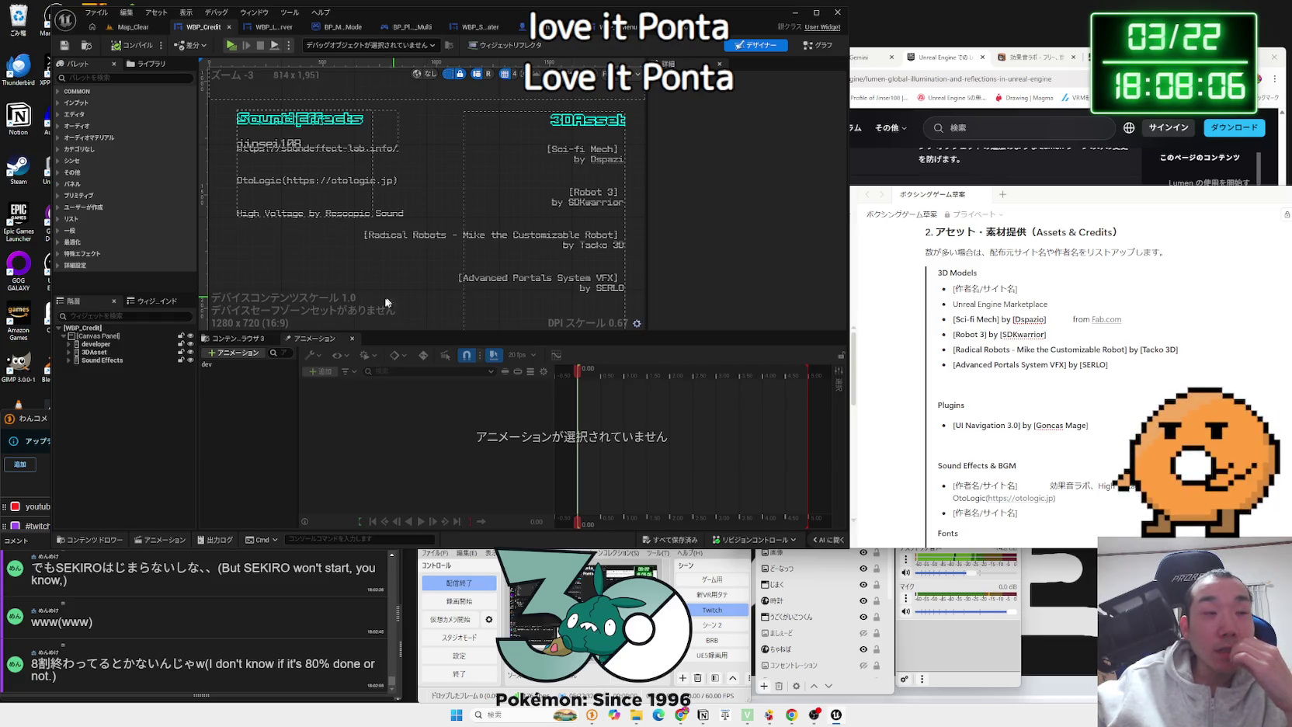
# Step: Copy and paste the Sound Effects group, then delete it and undo the deletion
pyautogui.click(81, 361)
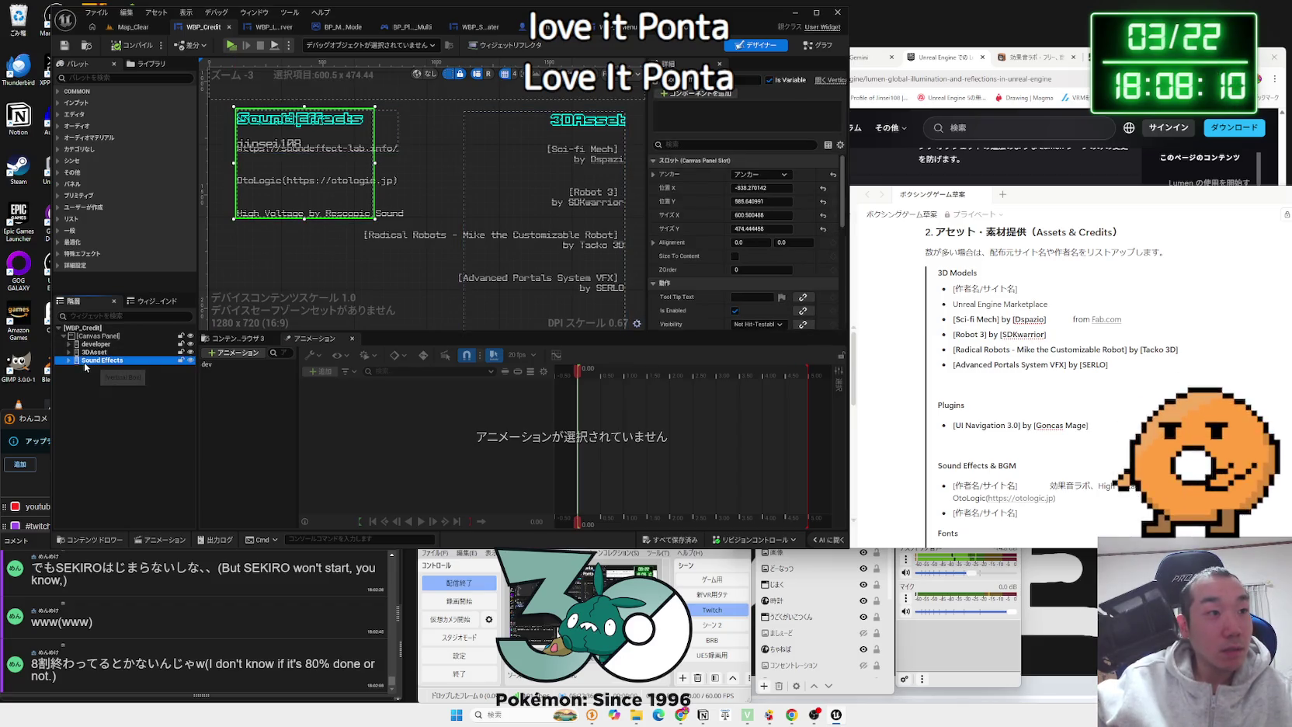
pyautogui.hotkey('ctrl', 'c')
pyautogui.hotkey('ctrl', 'v')
pyautogui.doubleClick(95, 361)
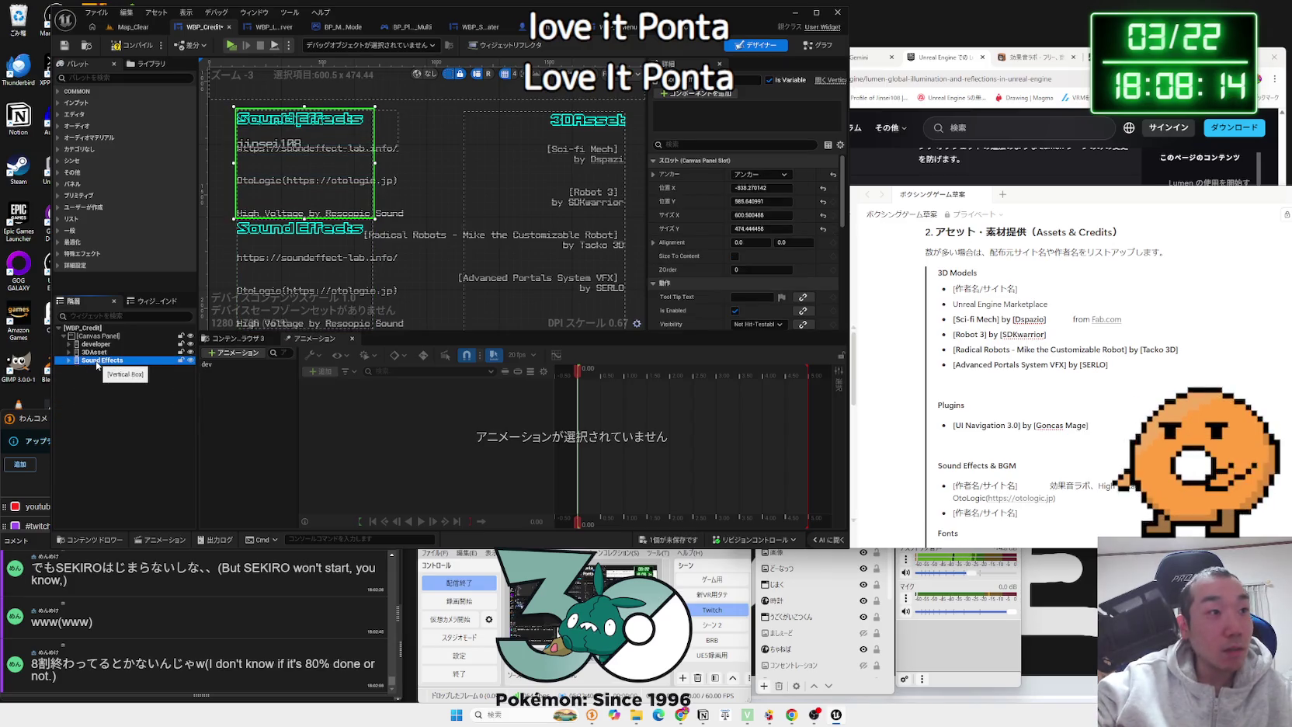
pyautogui.press('Delete')
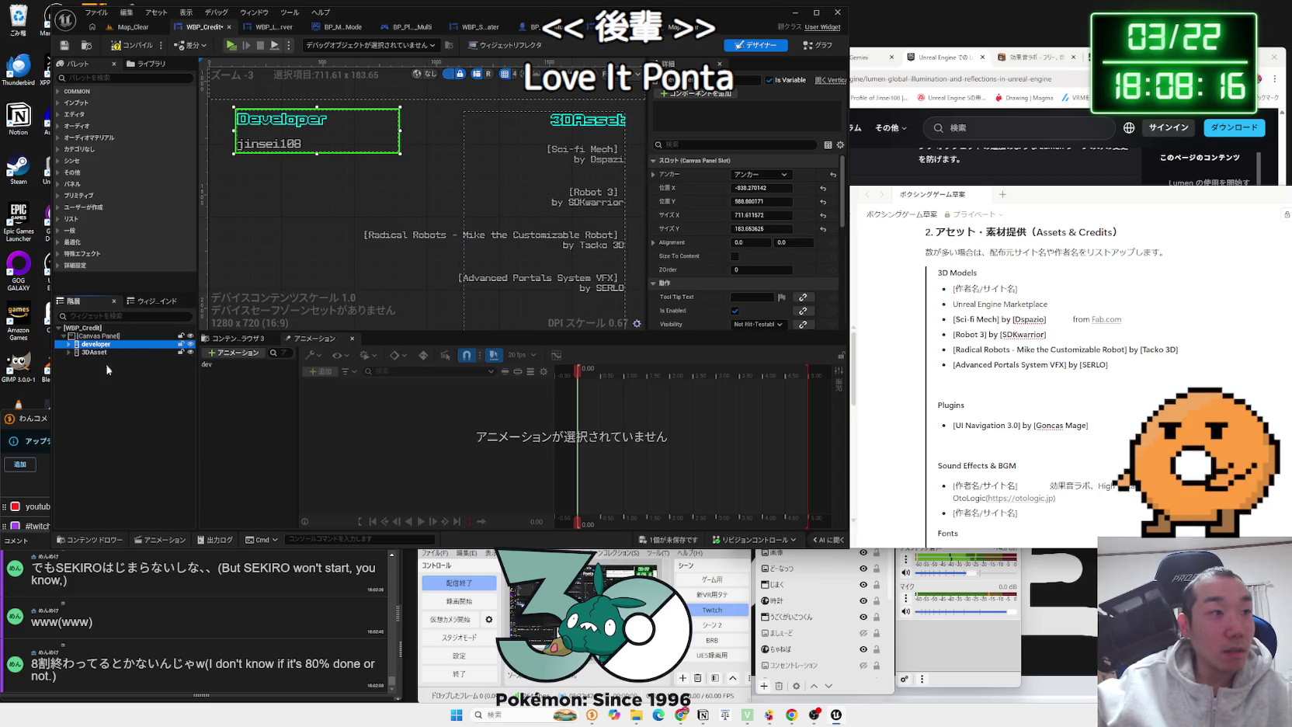
pyautogui.hotkey('ctrl', 'z')
# Step: Show the dev animation's tracks for the developer group and collapse its track
pyautogui.click(95, 344)
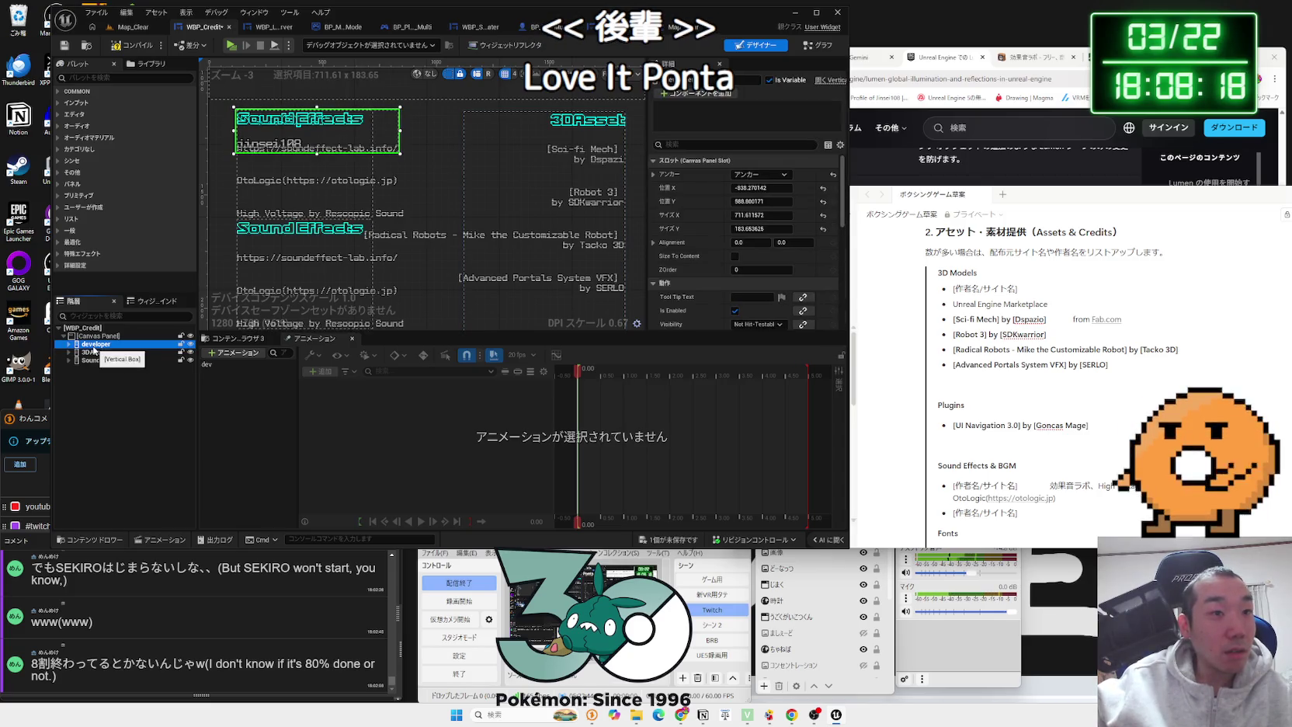
pyautogui.click(206, 363)
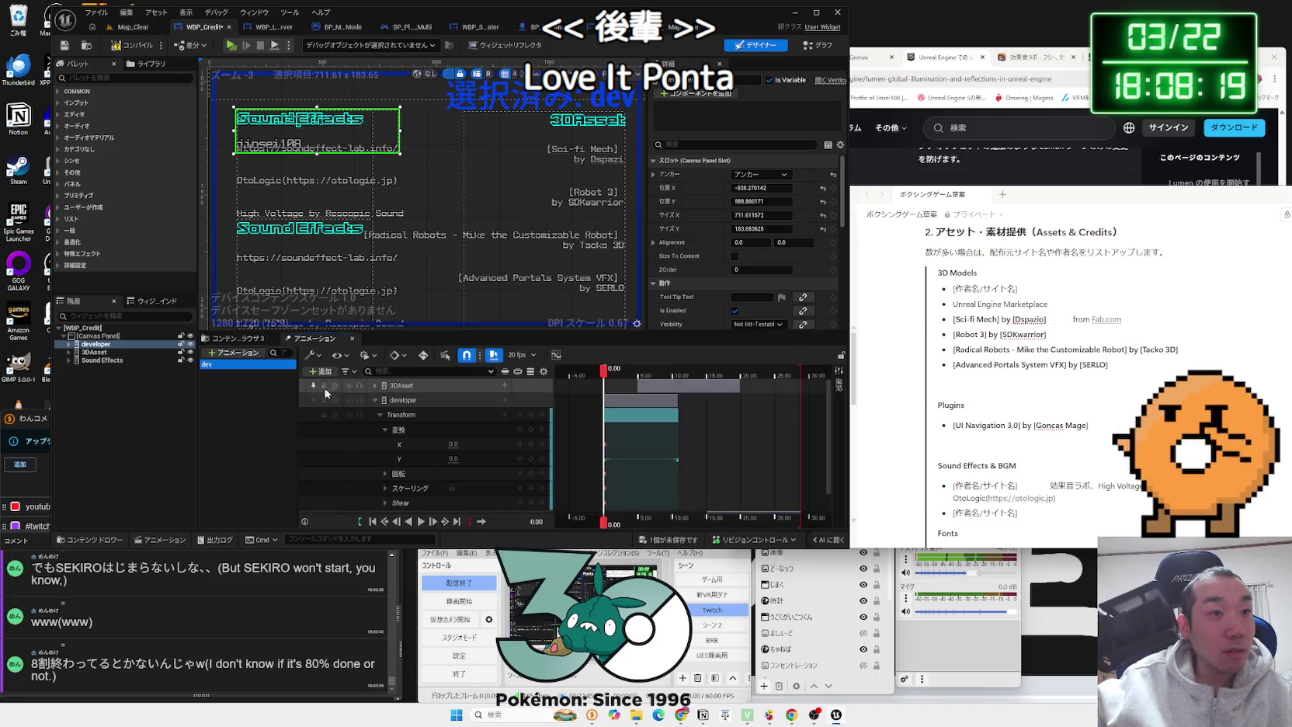
pyautogui.click(375, 400)
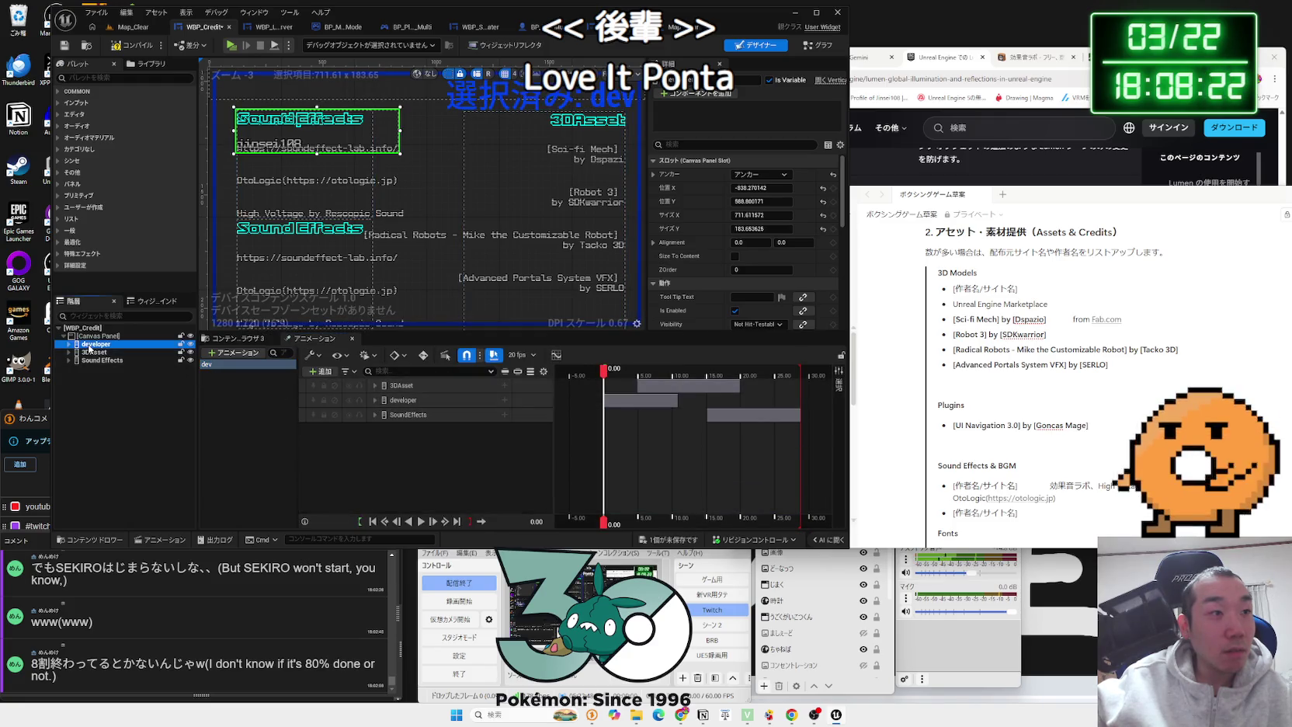
pyautogui.click(69, 361)
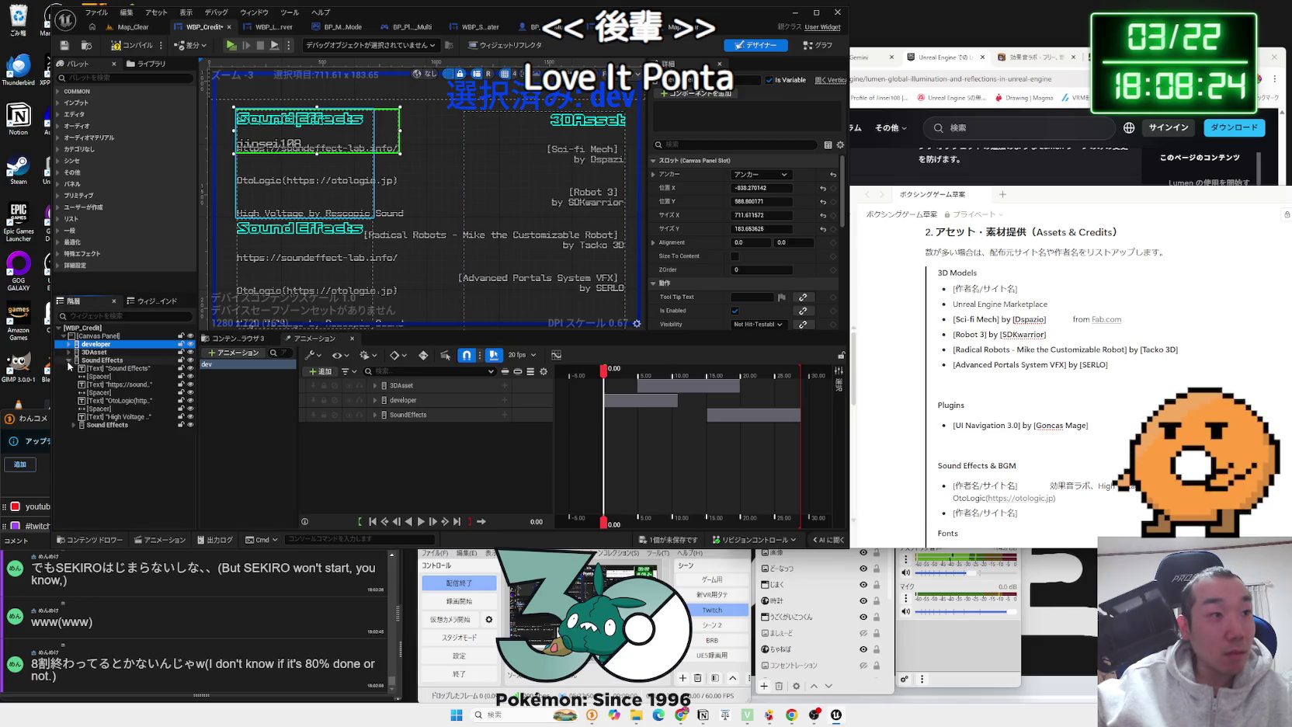
pyautogui.click(69, 360)
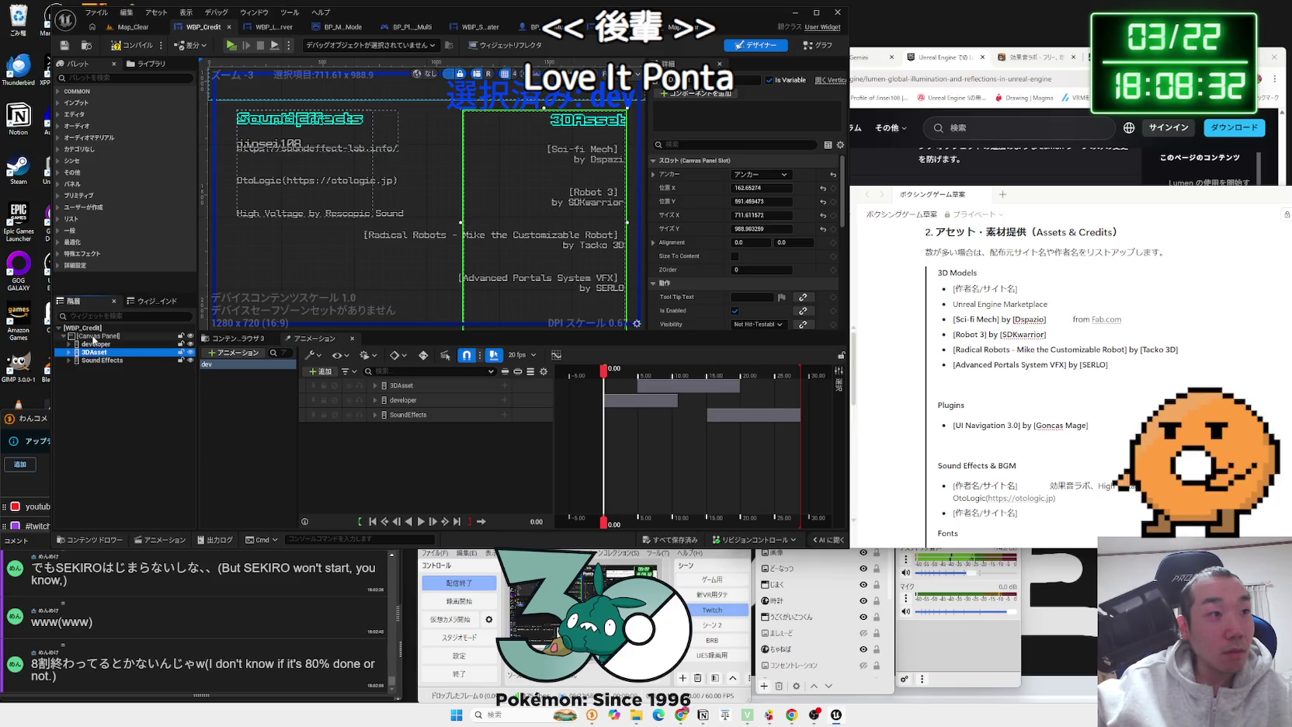
# Step: Paste the 3DAsset block into Canvas Panel as 3DAsset_1 at X 147.27, Y 590.34
pyautogui.click(93, 337)
pyautogui.hotkey('ctrl', 'v')
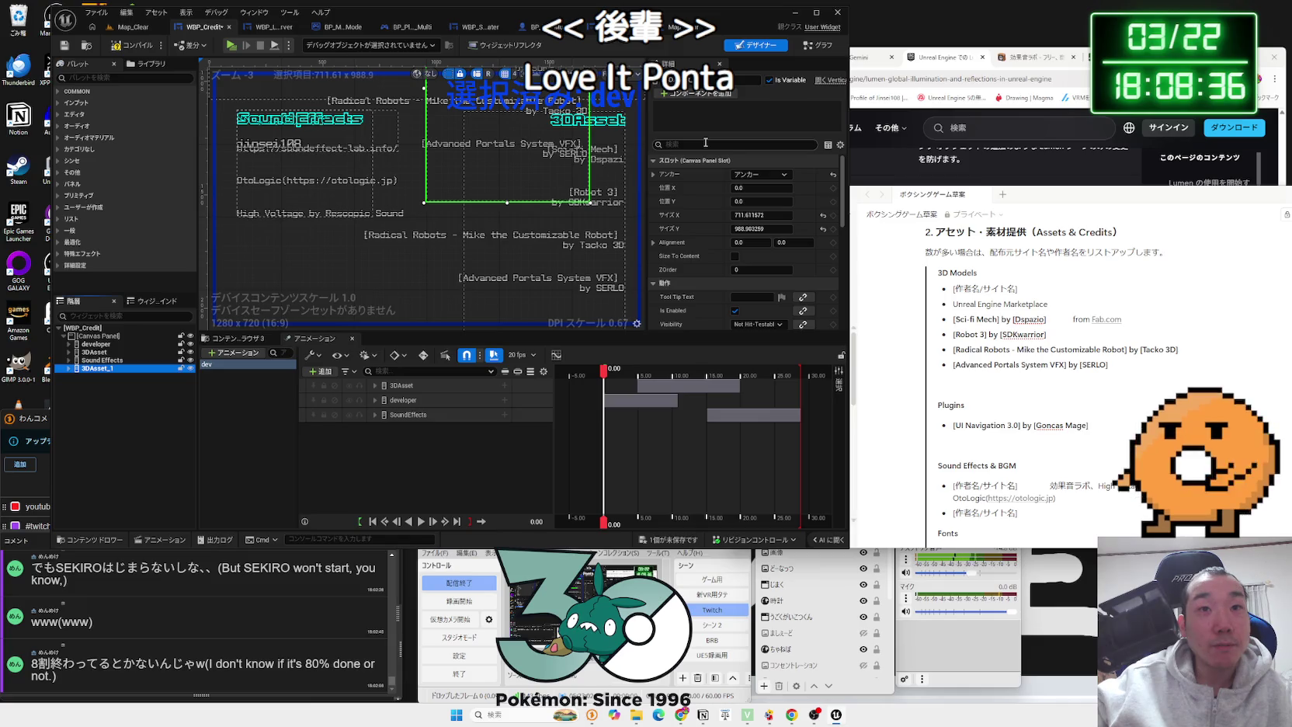
pyautogui.scroll(-2, 466, 131)
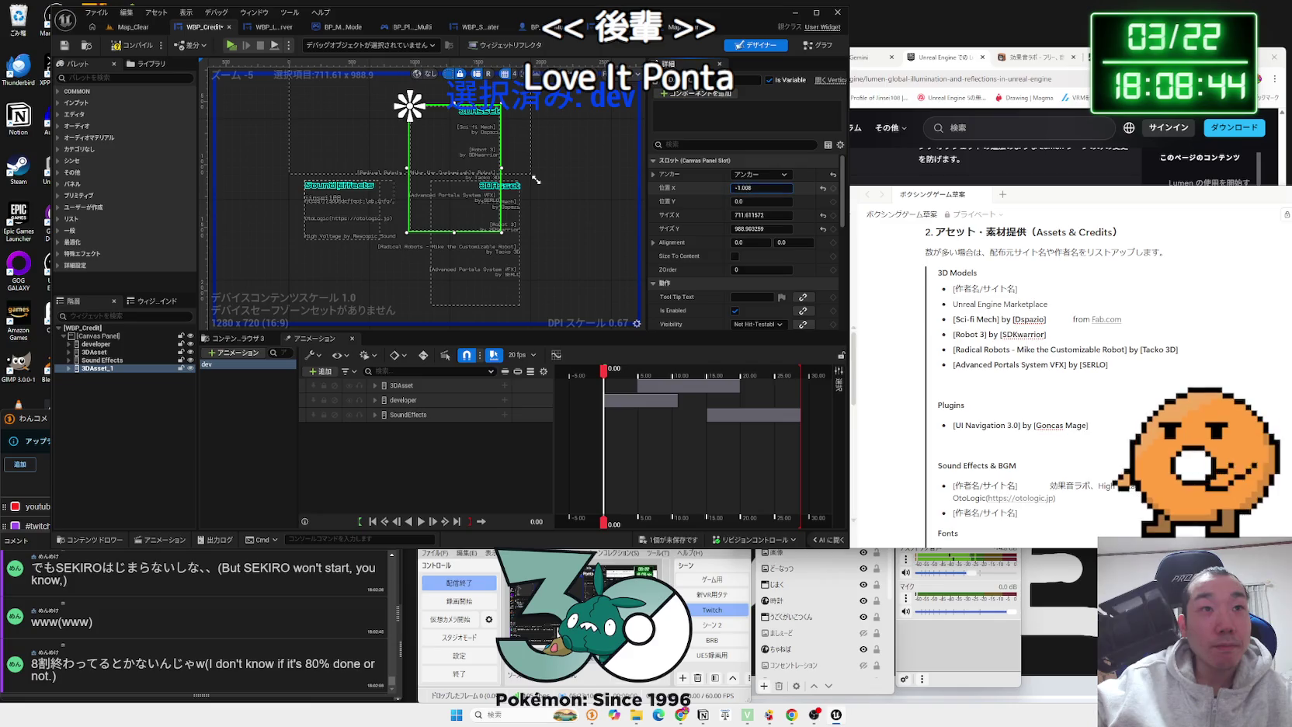
pyautogui.moveTo(761, 187)
pyautogui.mouseDown()
pyautogui.moveTo(784, 188)
pyautogui.moveTo(753, 188)
pyautogui.moveTo(753, 201)
pyautogui.moveTo(799, 201)
pyautogui.moveTo(773, 201)
pyautogui.mouseUp()
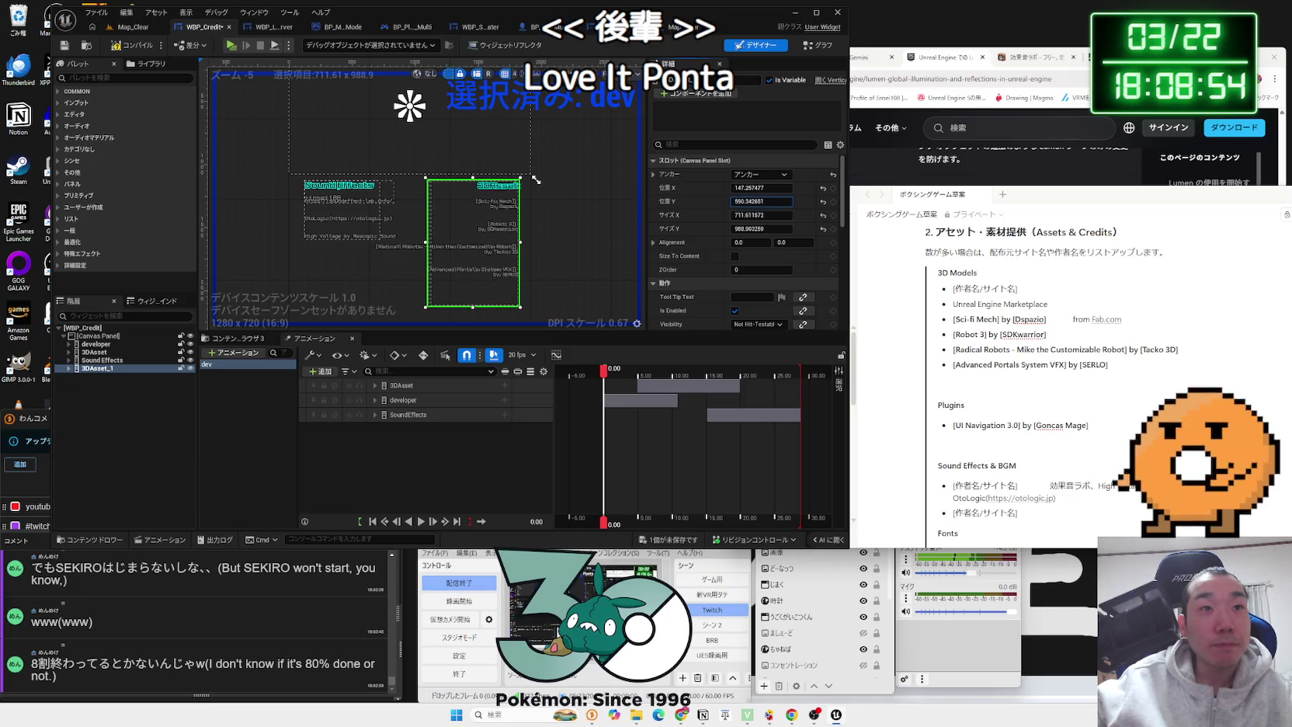
pyautogui.scroll(2, 570, 238)
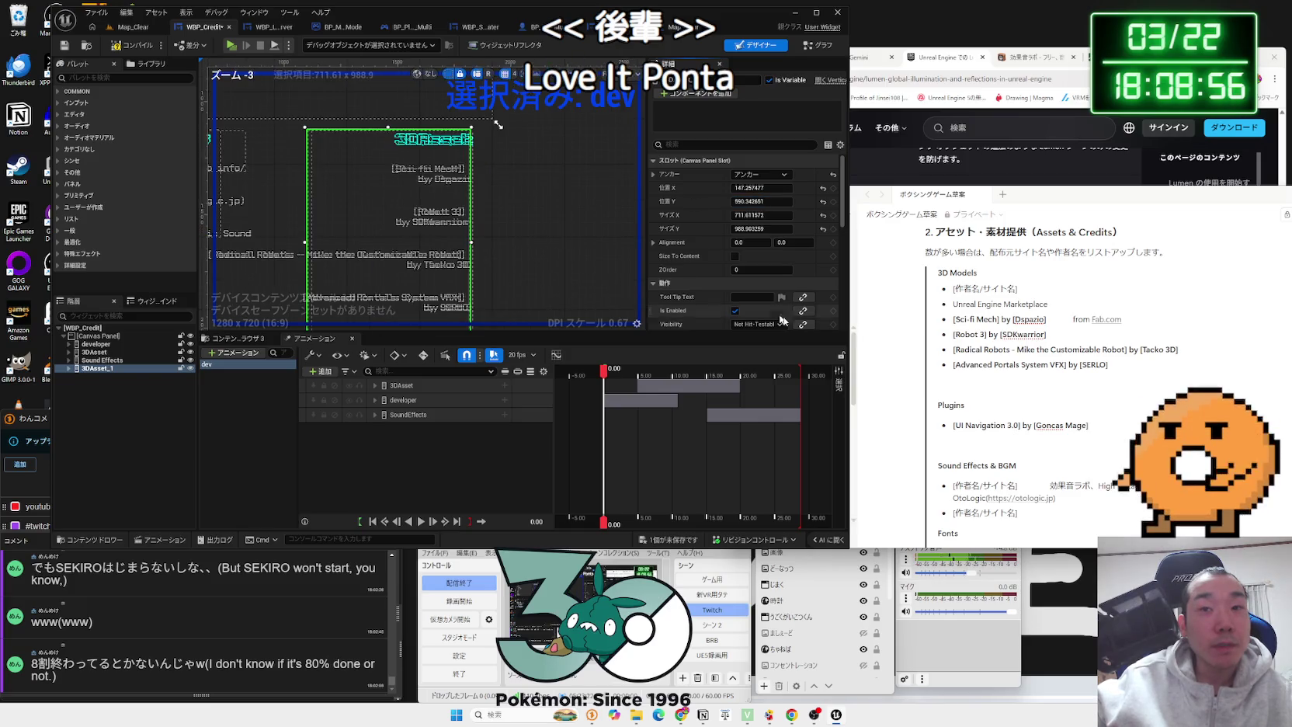
pyautogui.scroll(-5, 987, 377)
pyautogui.scroll(-3, 987, 376)
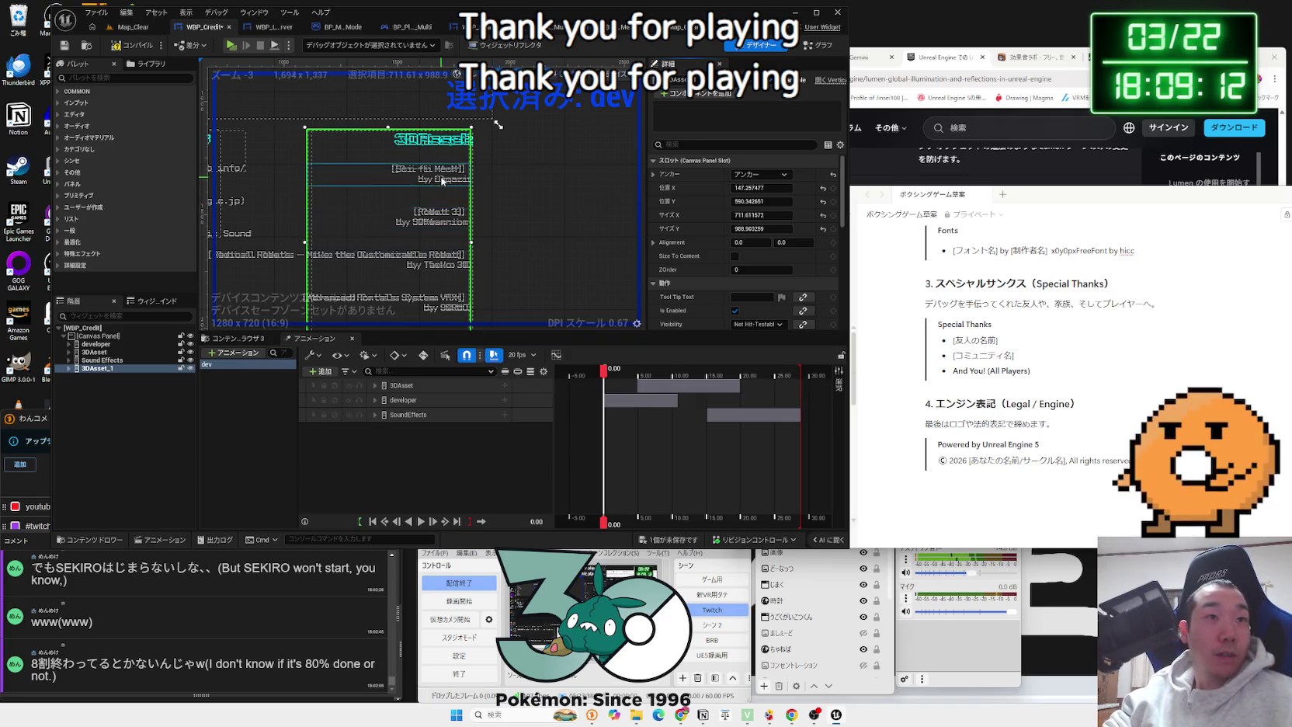
# Step: Compile the WBP_Credit widget
pyautogui.moveTo(518, 193)
pyautogui.mouseDown()
pyautogui.moveTo(653, 238)
pyautogui.moveTo(586, 209)
pyautogui.mouseUp()
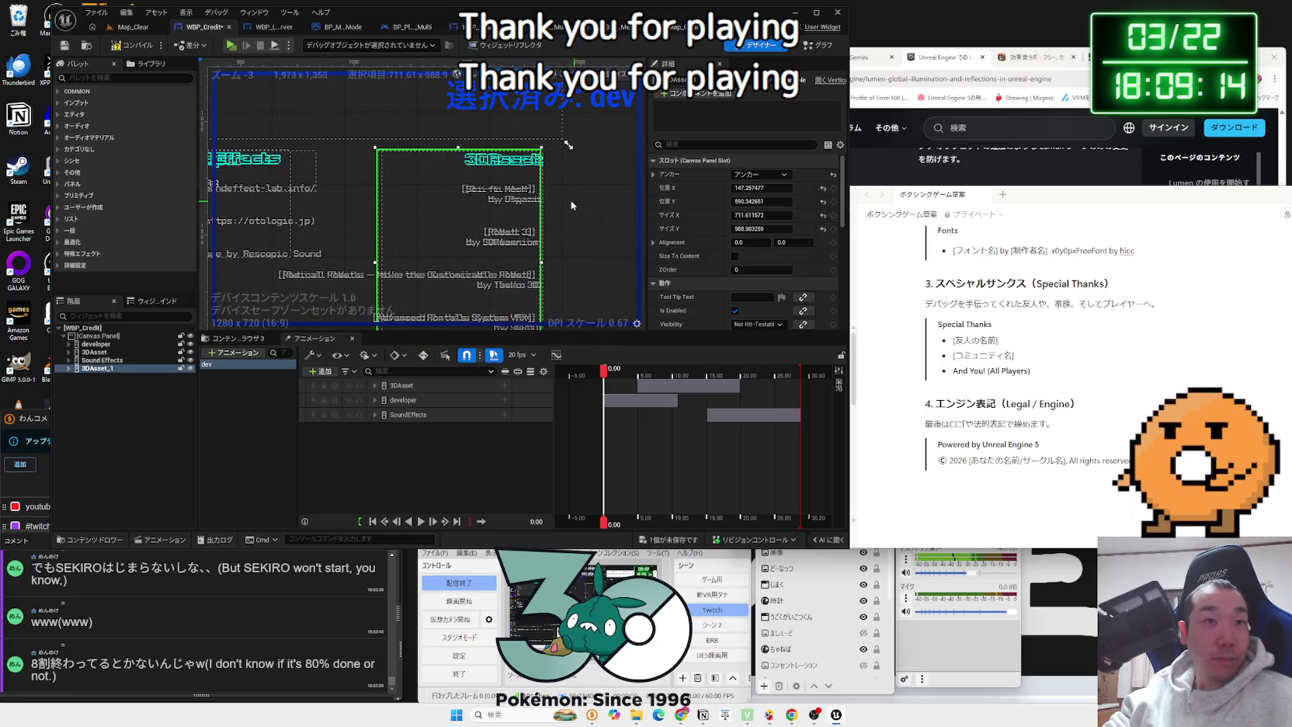
pyautogui.click(127, 48)
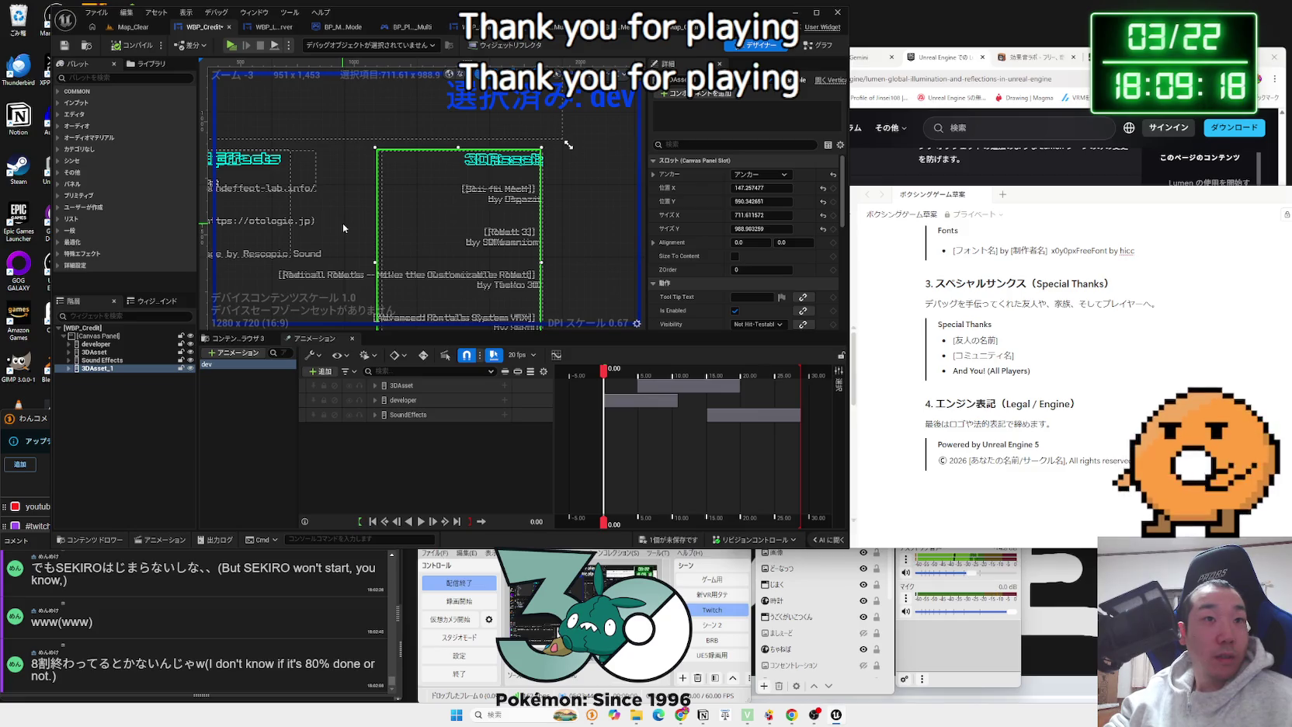
pyautogui.moveTo(343, 223); pyautogui.dragTo(415, 187)
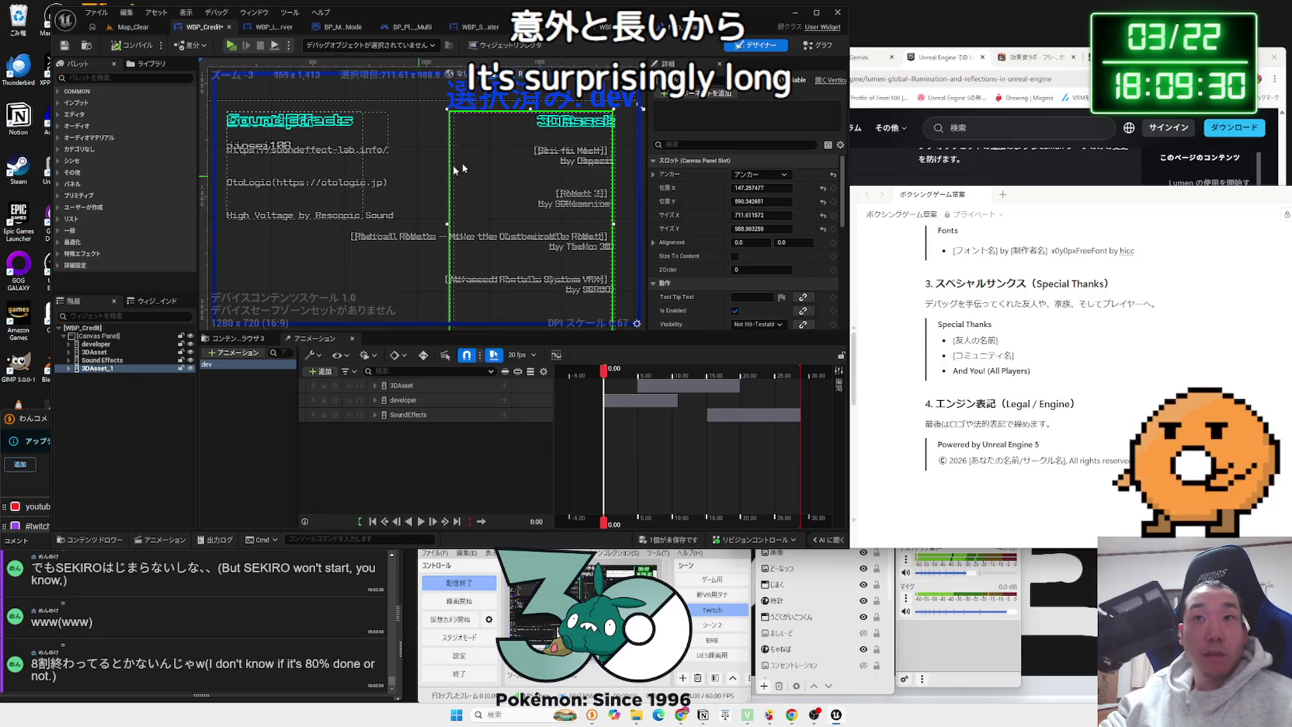
# Step: Glance at the Unreal Engine documentation page, then return to the widget editor
pyautogui.moveTo(874, 143)
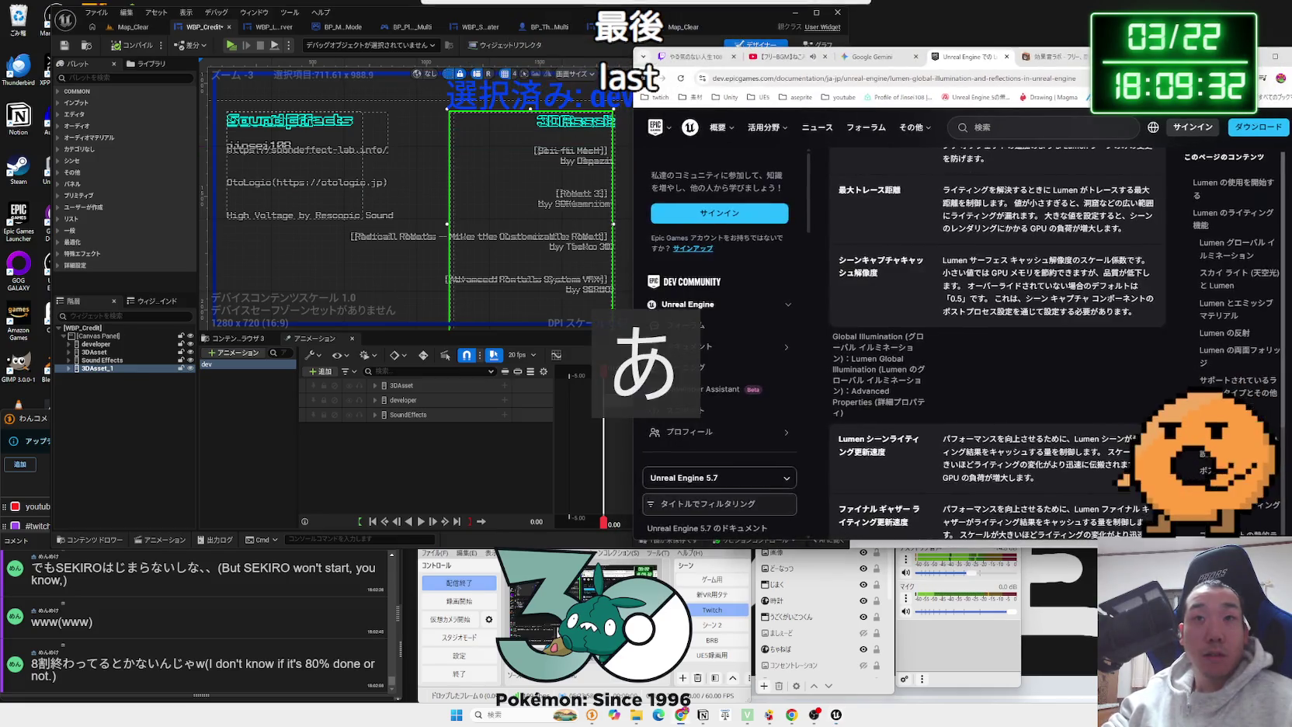
pyautogui.click(874, 143)
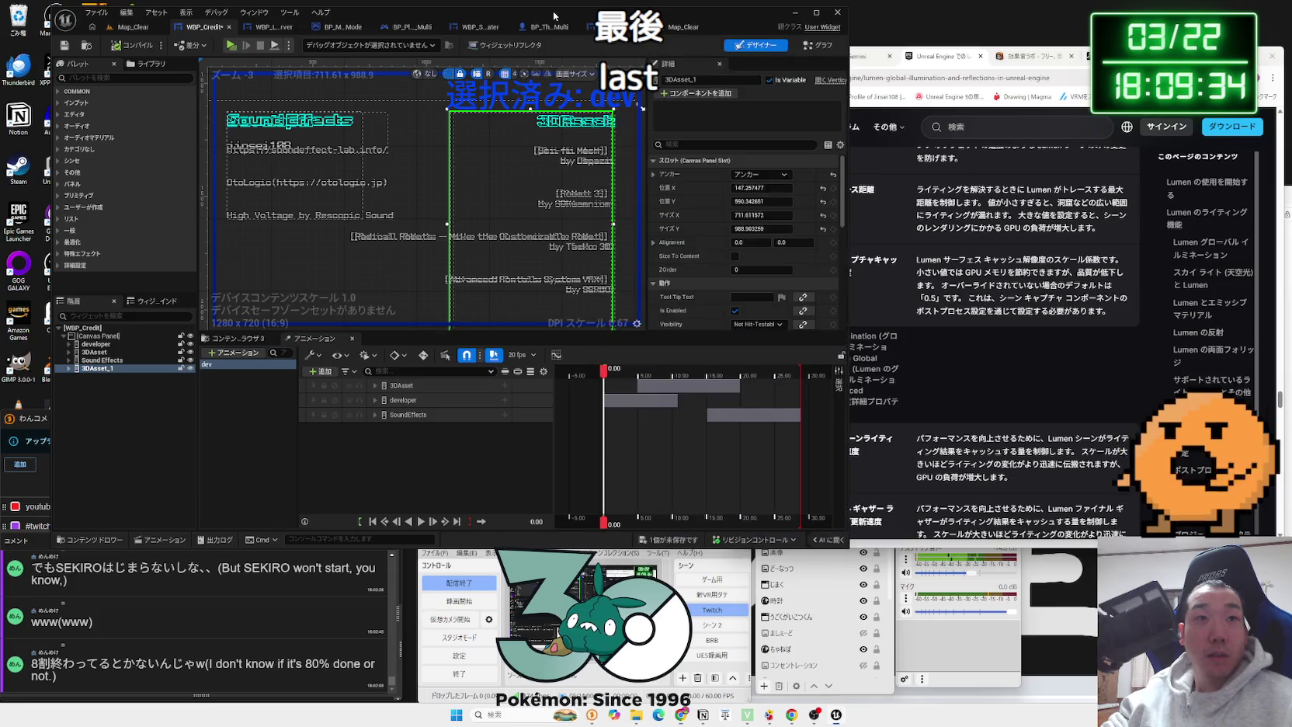
pyautogui.click(424, 278)
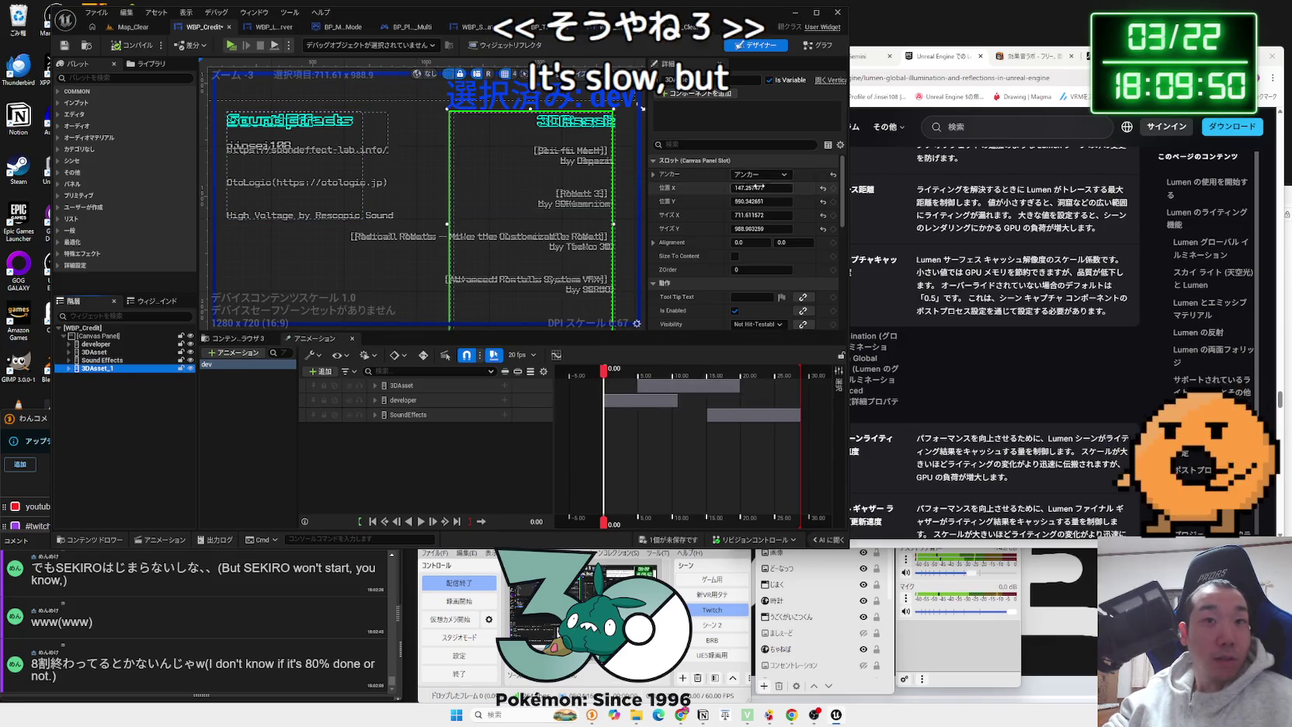
# Step: Rename 3DAsset_1 to Font and expand it to show its text and spacer widgets
pyautogui.scroll(-1, 743, 265)
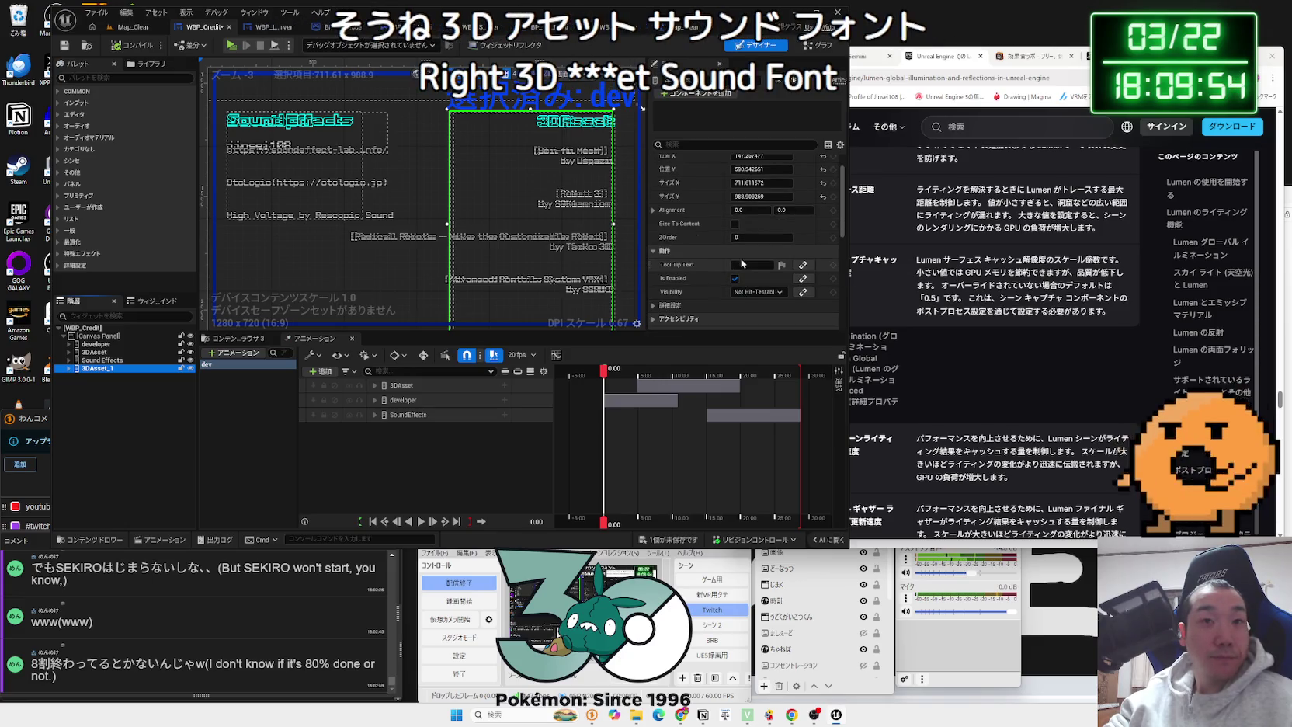
pyautogui.scroll(1, 741, 263)
pyautogui.write('Font')
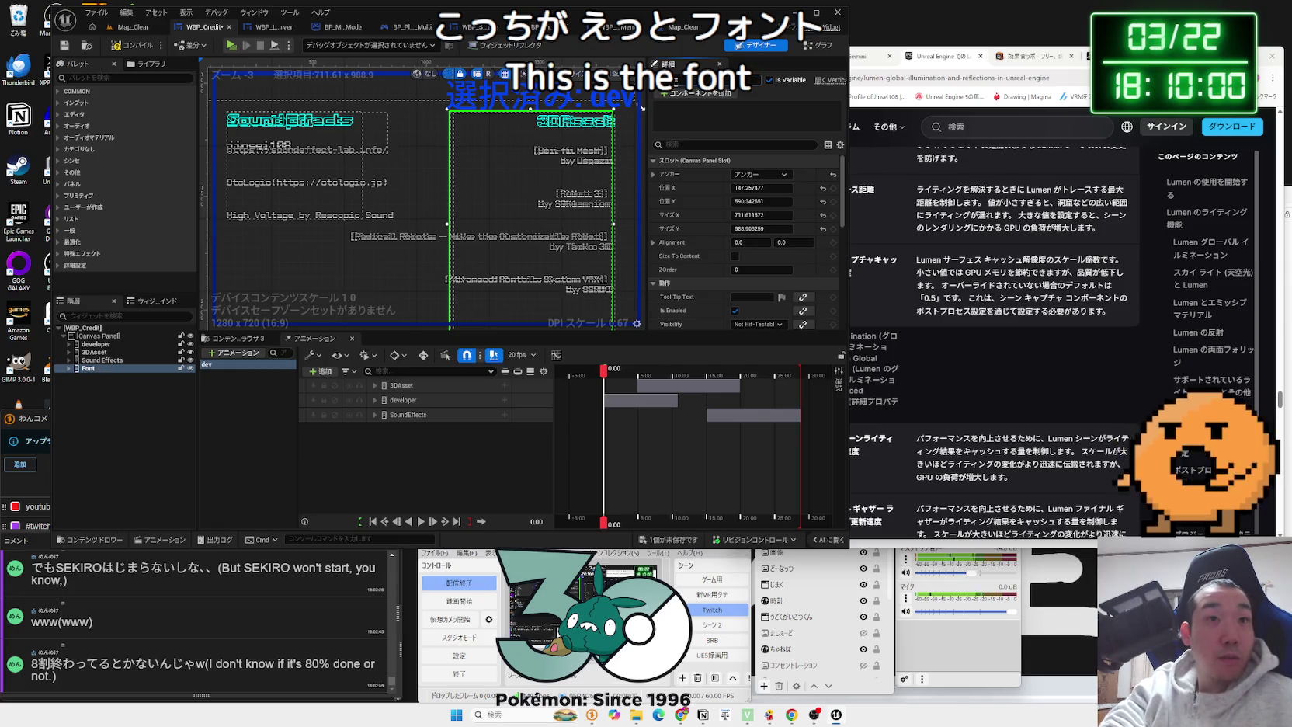
pyautogui.click(78, 370)
pyautogui.click(69, 368)
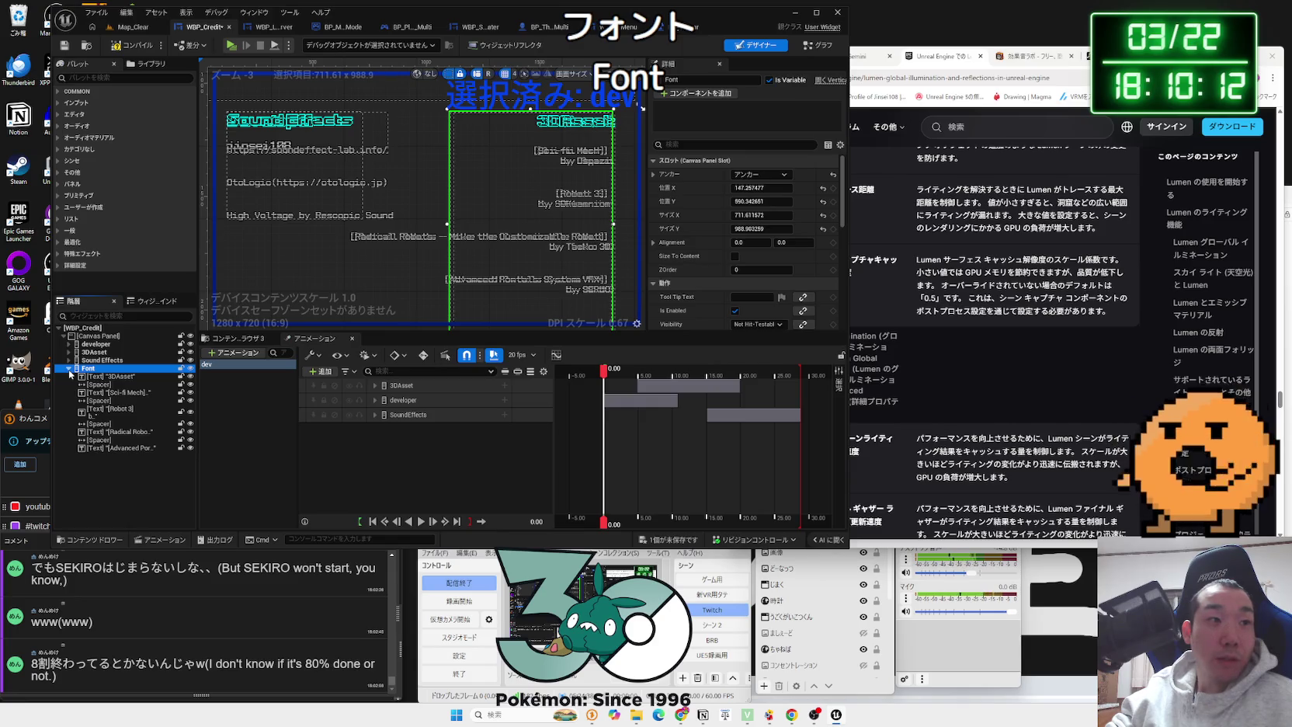
# Step: Change the Font section's heading text from 3DAsset to Font
pyautogui.click(71, 376)
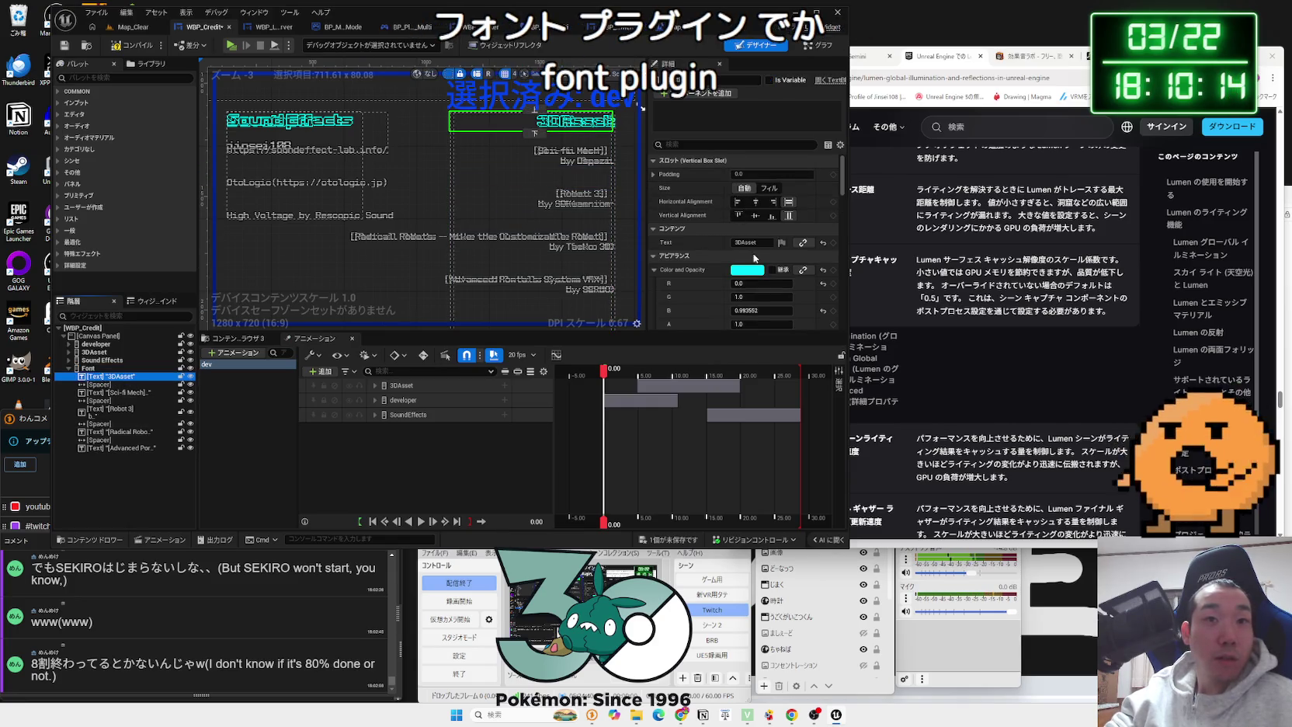
pyautogui.click(736, 243)
pyautogui.write('F')
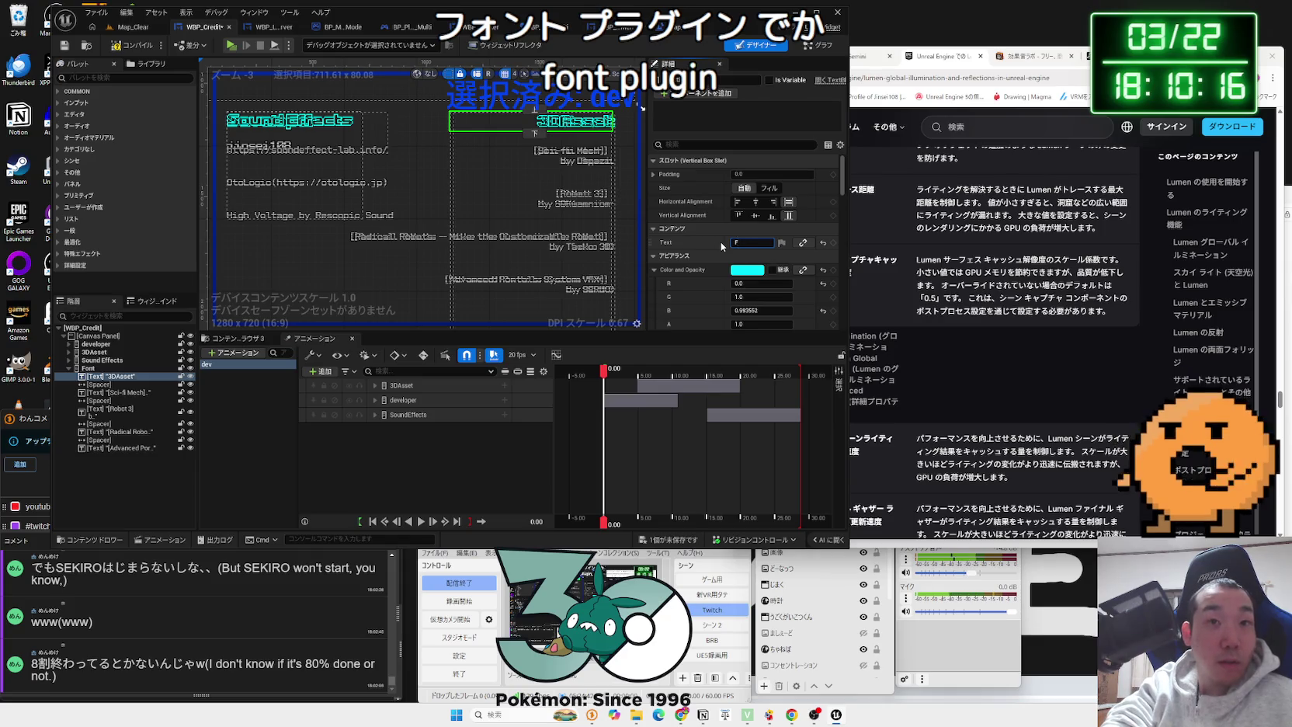
pyautogui.write('ont')
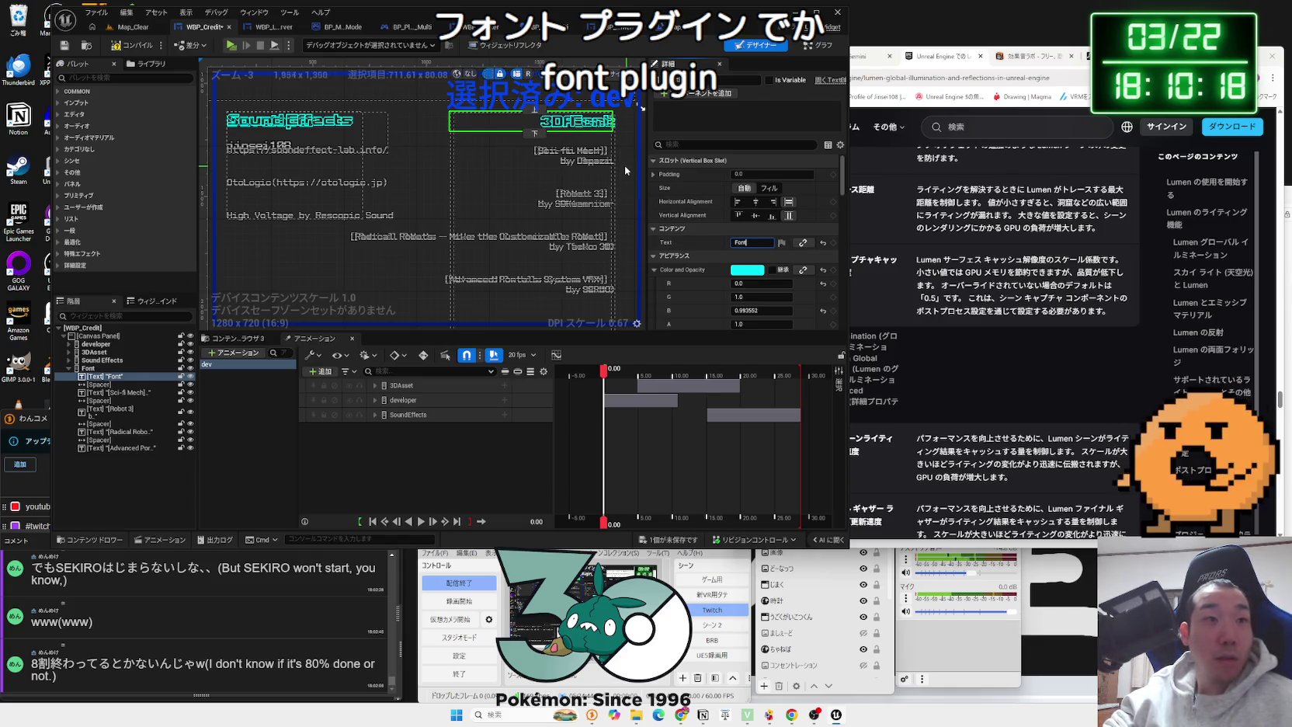
pyautogui.click(102, 361)
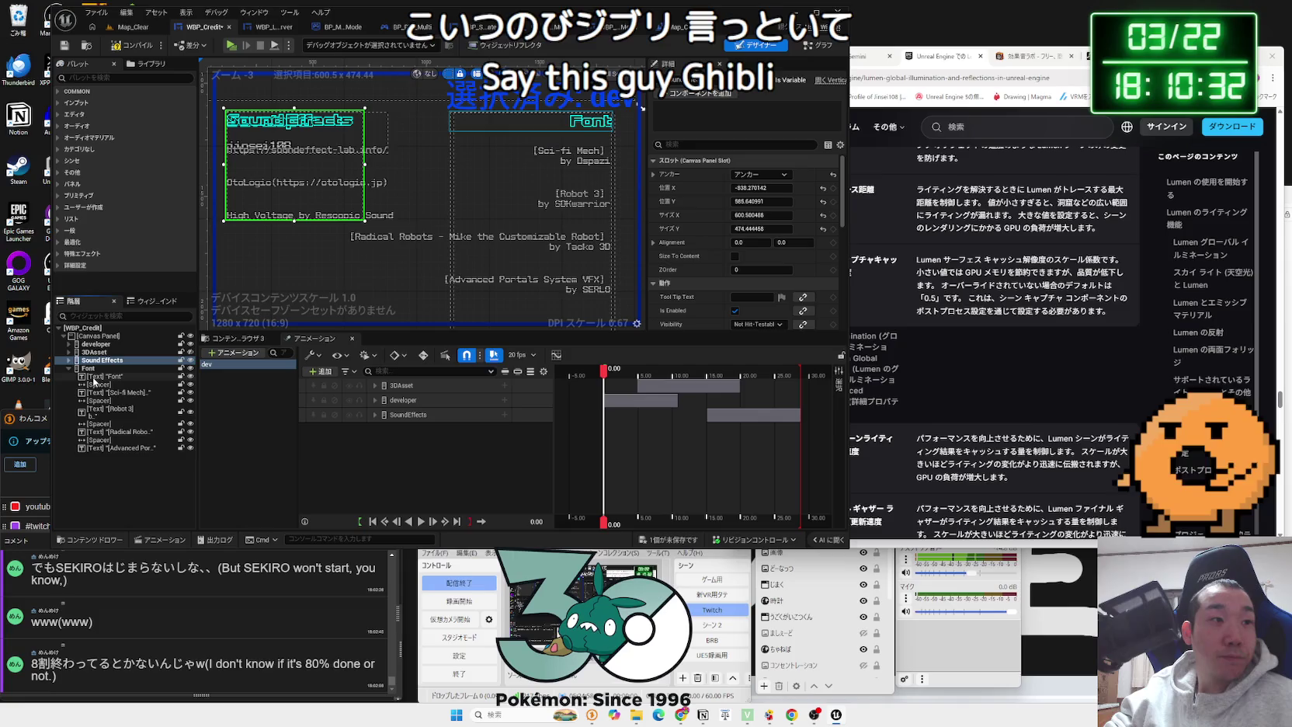
# Step: Delete the Radical Robots through Advanced Portals credits from Font and switch to the Notion notes
pyautogui.click(96, 432)
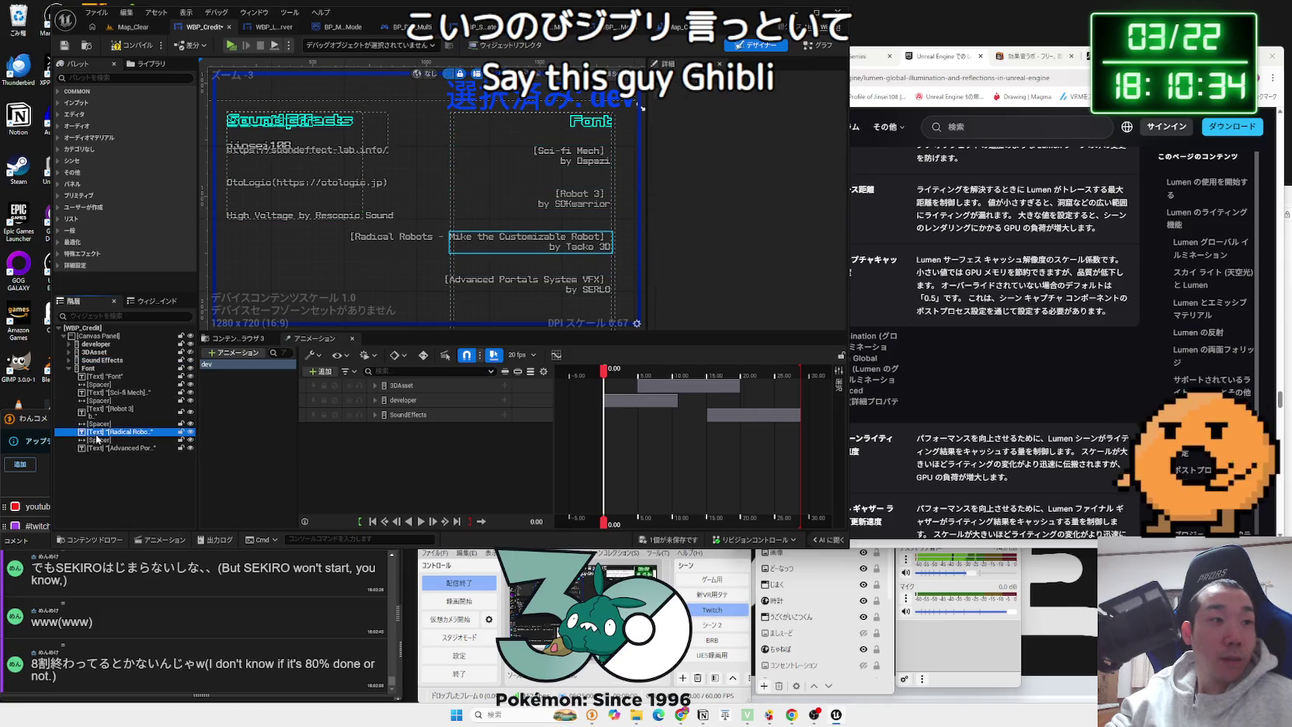
pyautogui.keyDown('shift'); pyautogui.click(97, 447); pyautogui.keyUp('shift')
pyautogui.press('Delete')
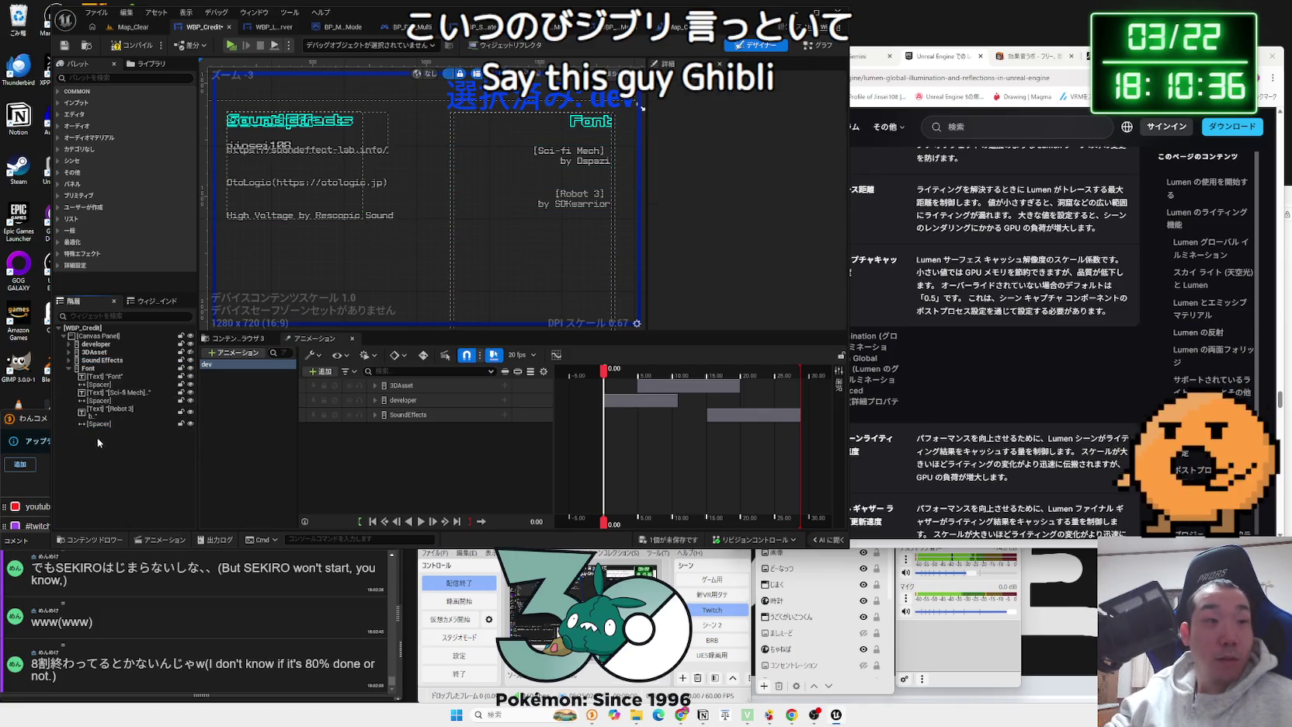
pyautogui.click(98, 371)
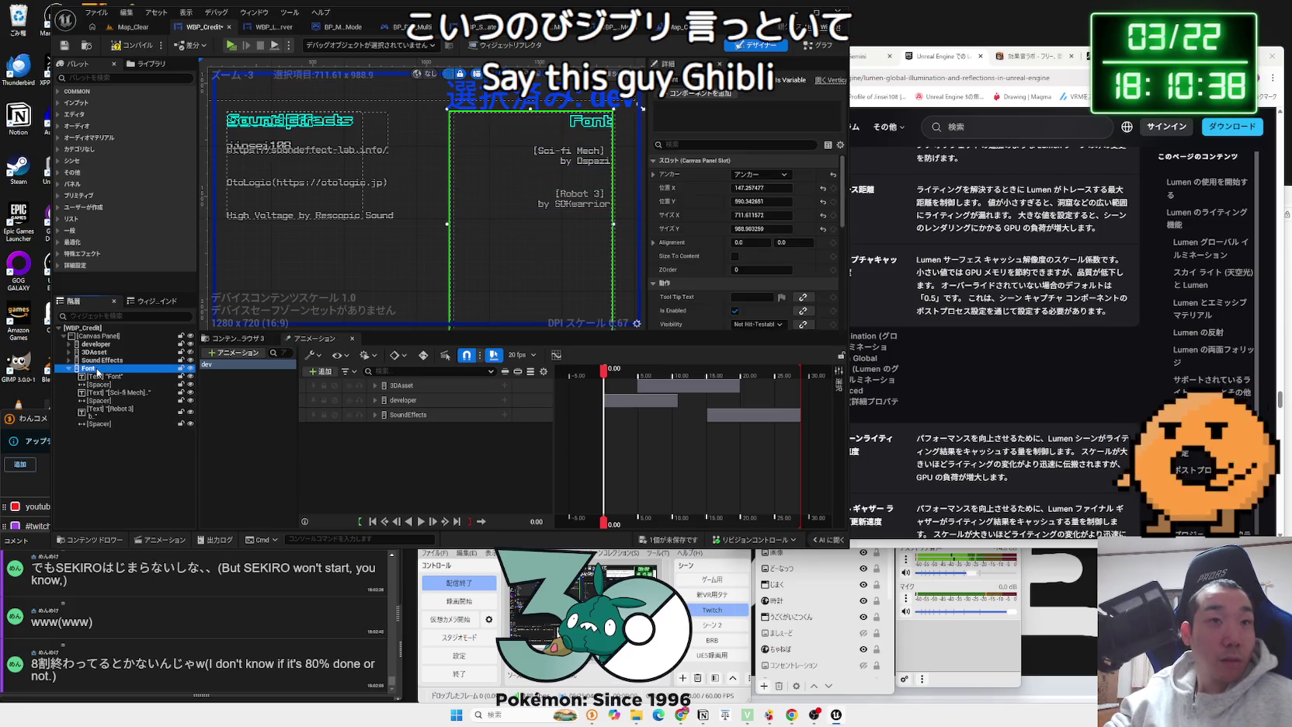
pyautogui.click(99, 377)
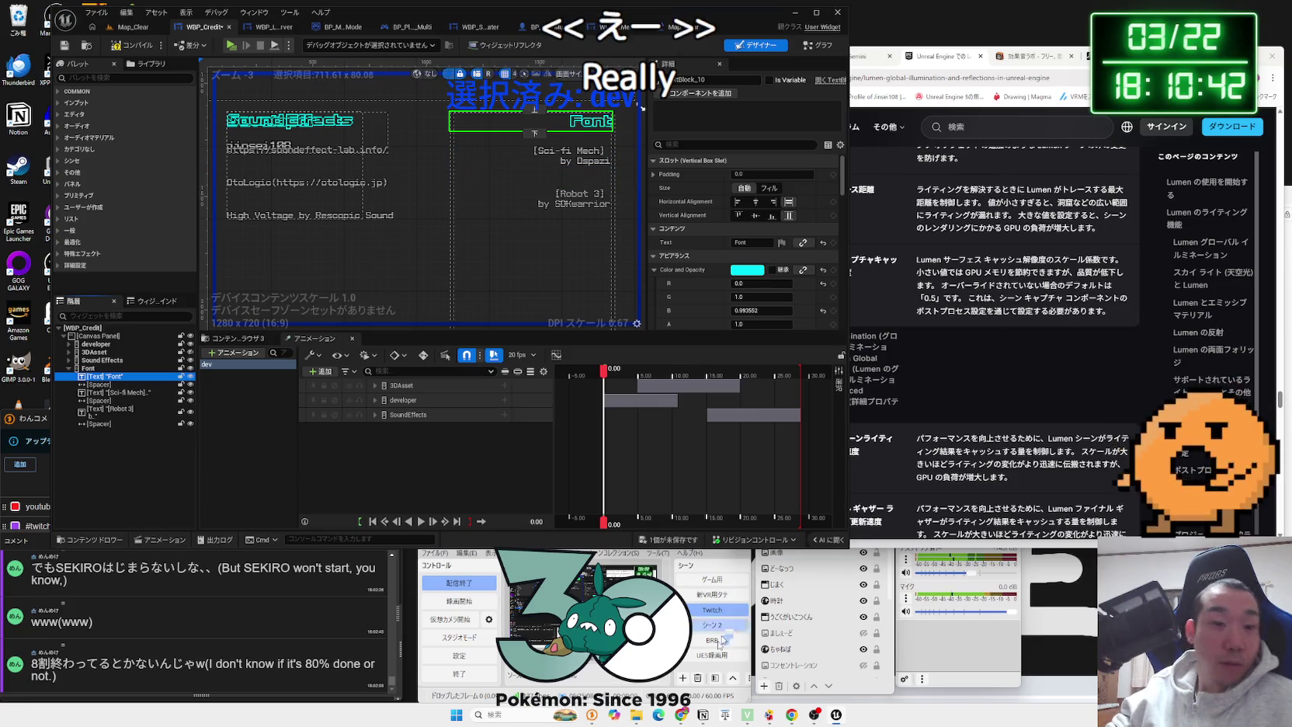
pyautogui.hotkey('alt', 'Tab')
# Step: Replace the Sci-fi Mech credit text with 'x0y0pxFreeFont by hicc' copied from Notion
pyautogui.scroll(3, 942, 390)
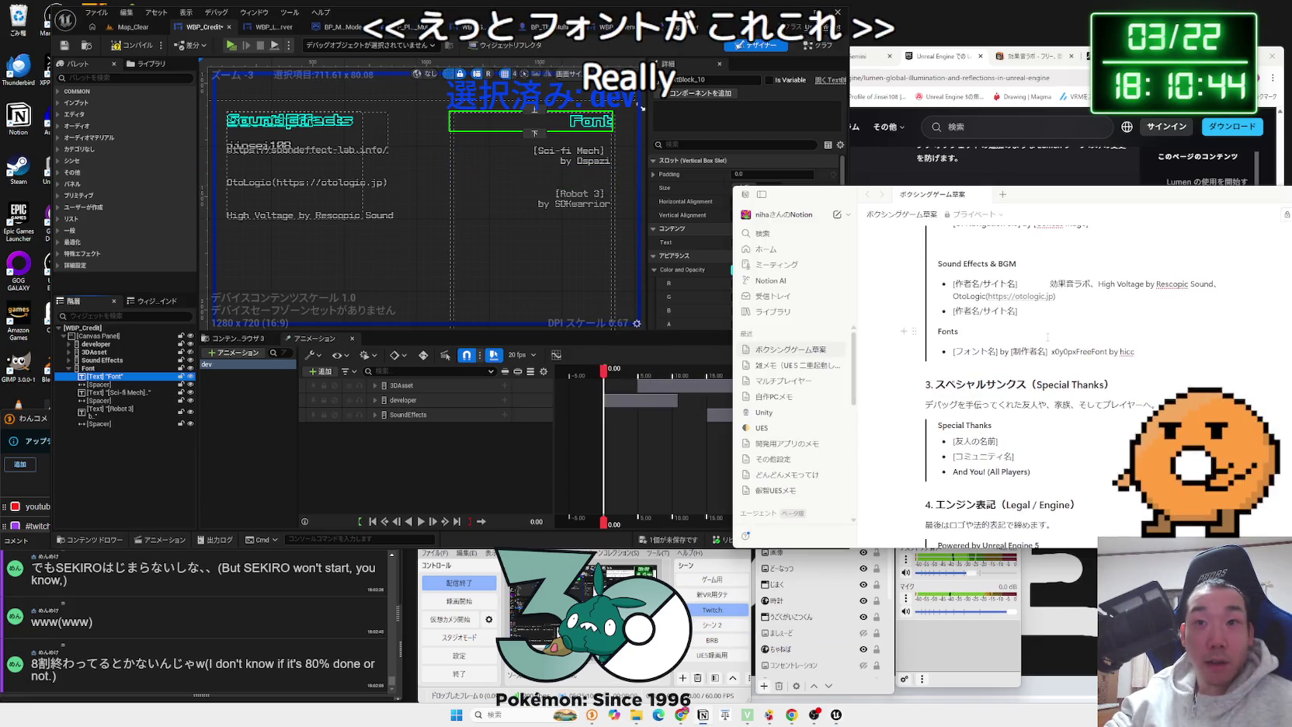
pyautogui.moveTo(1127, 402); pyautogui.dragTo(1052, 402)
pyautogui.hotkey('ctrl', 'c')
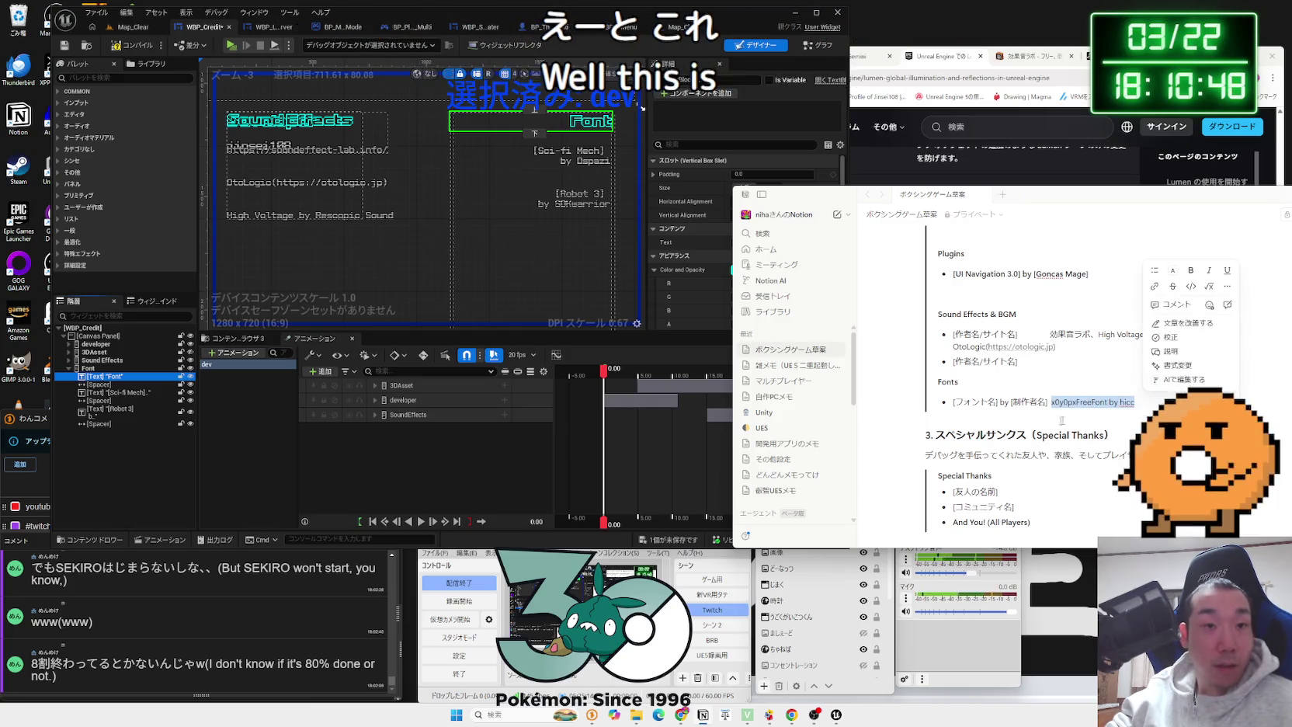
pyautogui.click(578, 159)
pyautogui.click(578, 159)
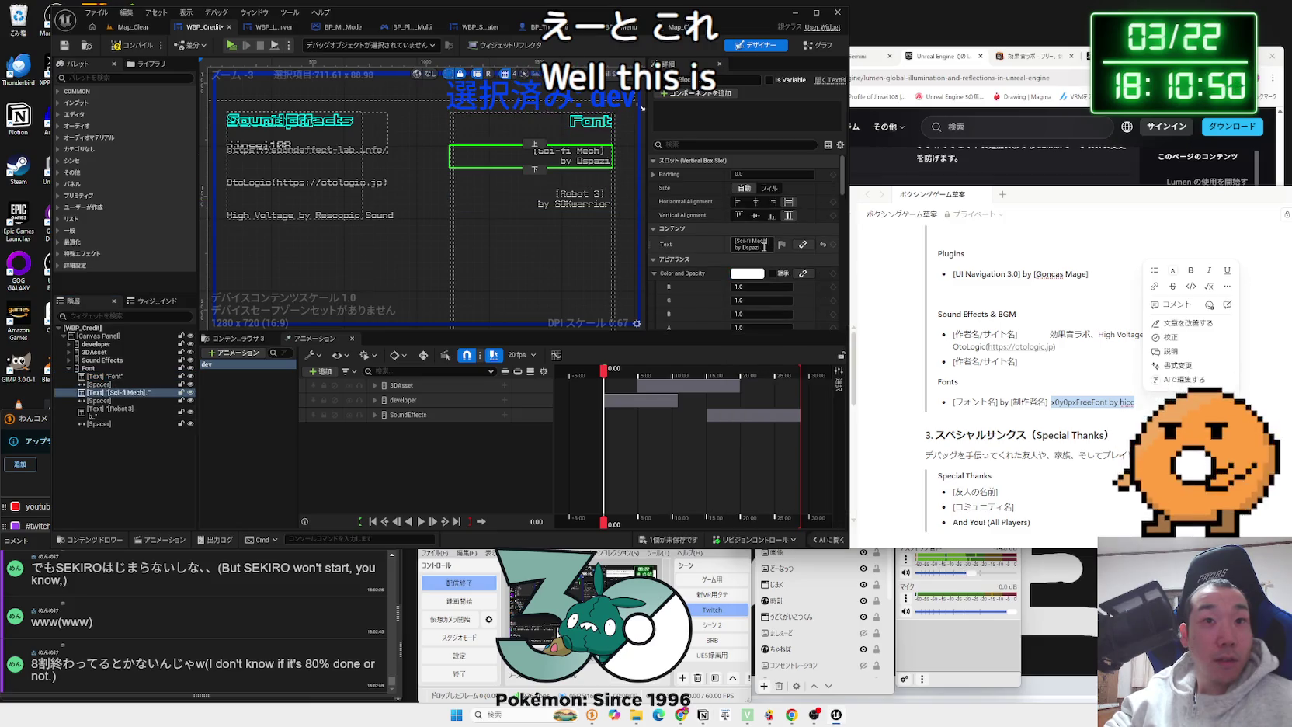
pyautogui.click(751, 244)
pyautogui.hotkey('ctrl', 'v')
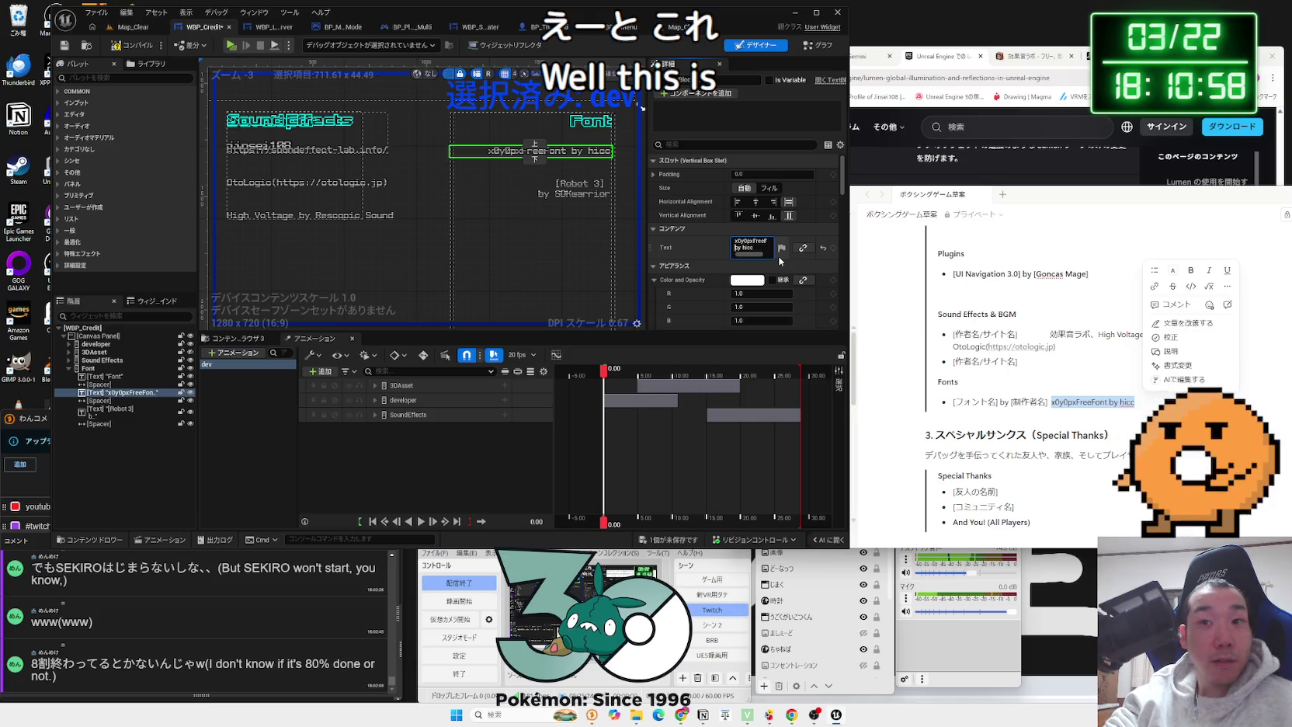
# Step: Add a ']' bracket to the font credit and select the x0y0pxFreeFont name in the notes
pyautogui.click(860, 307)
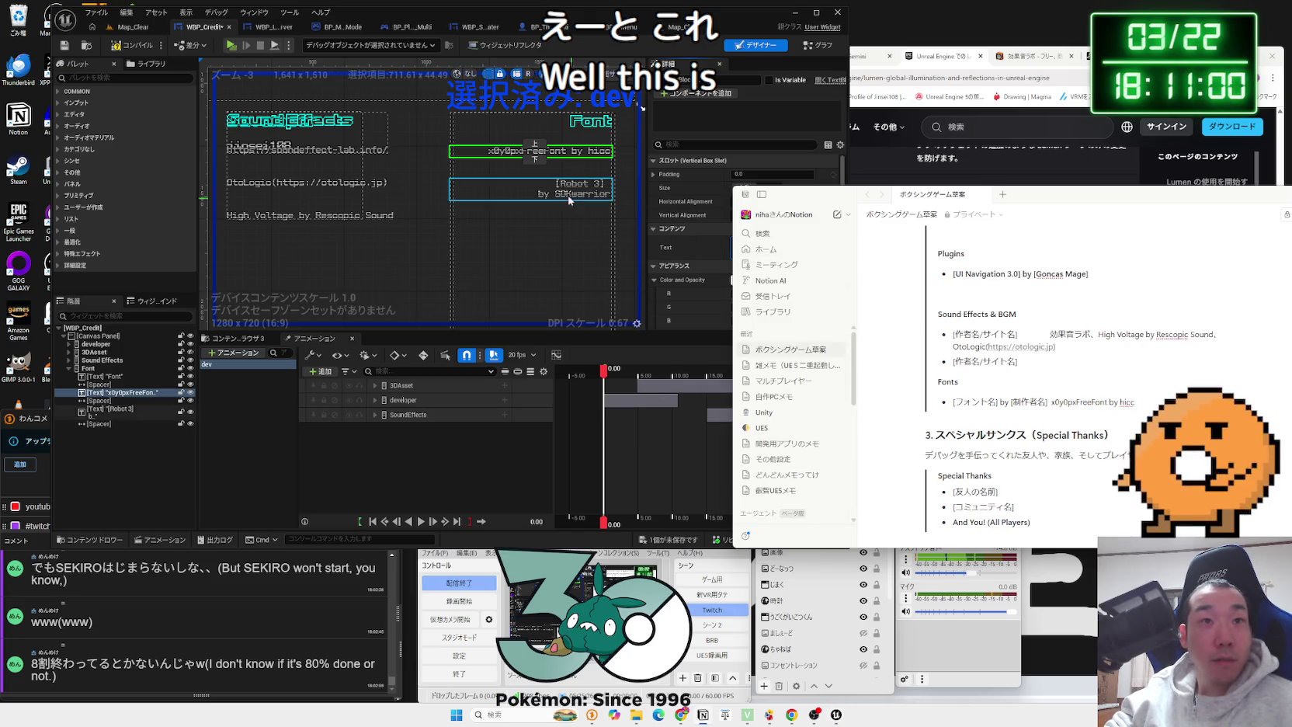
pyautogui.click(531, 178)
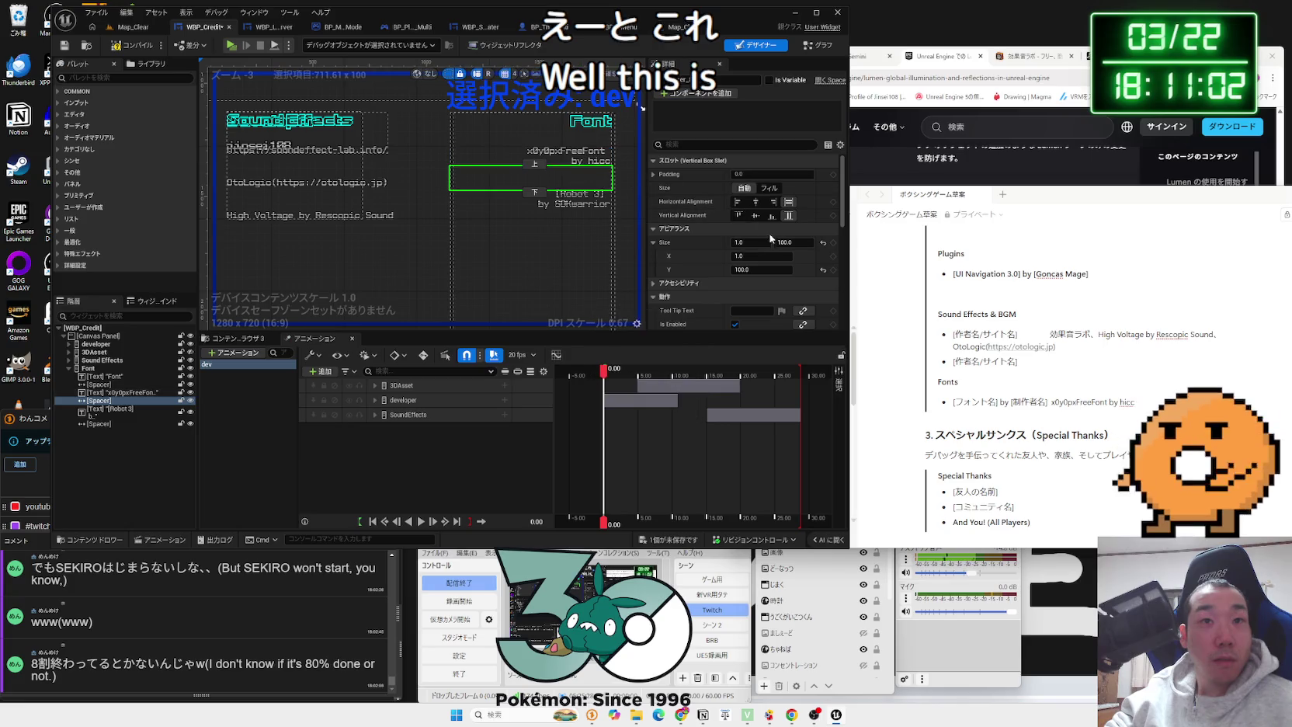
pyautogui.click(584, 159)
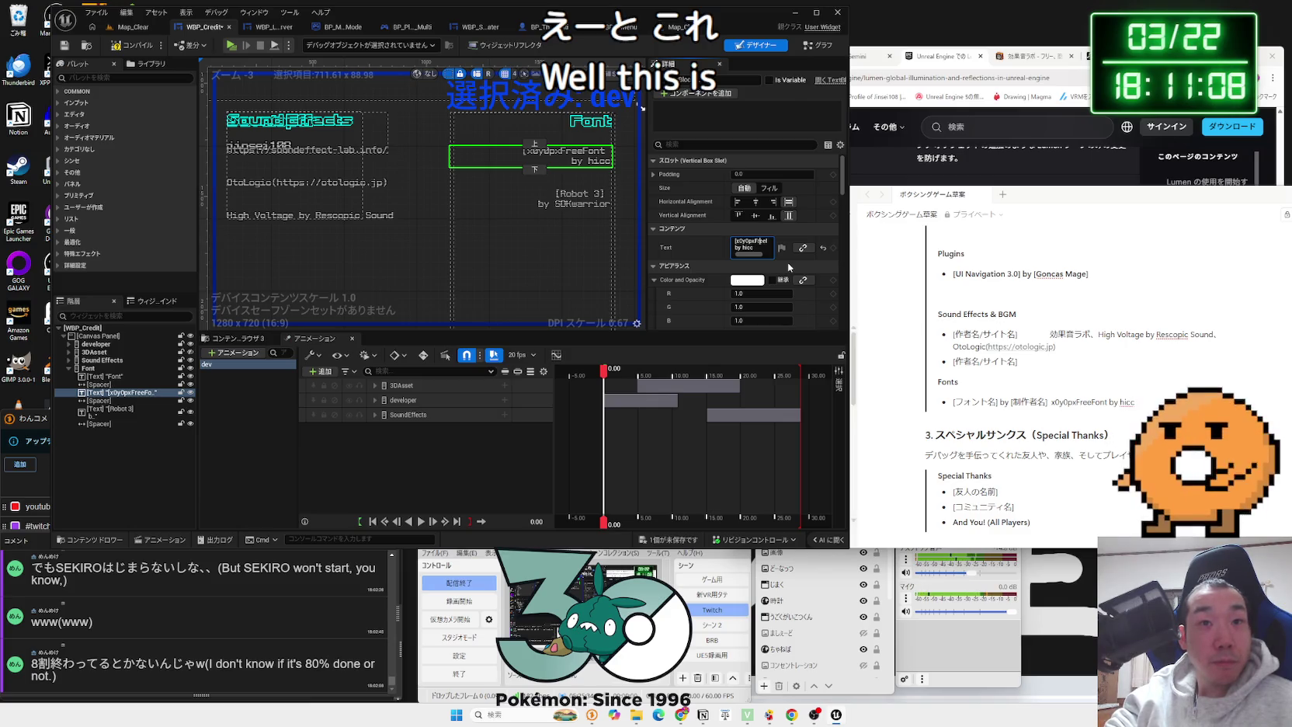
pyautogui.write(']')
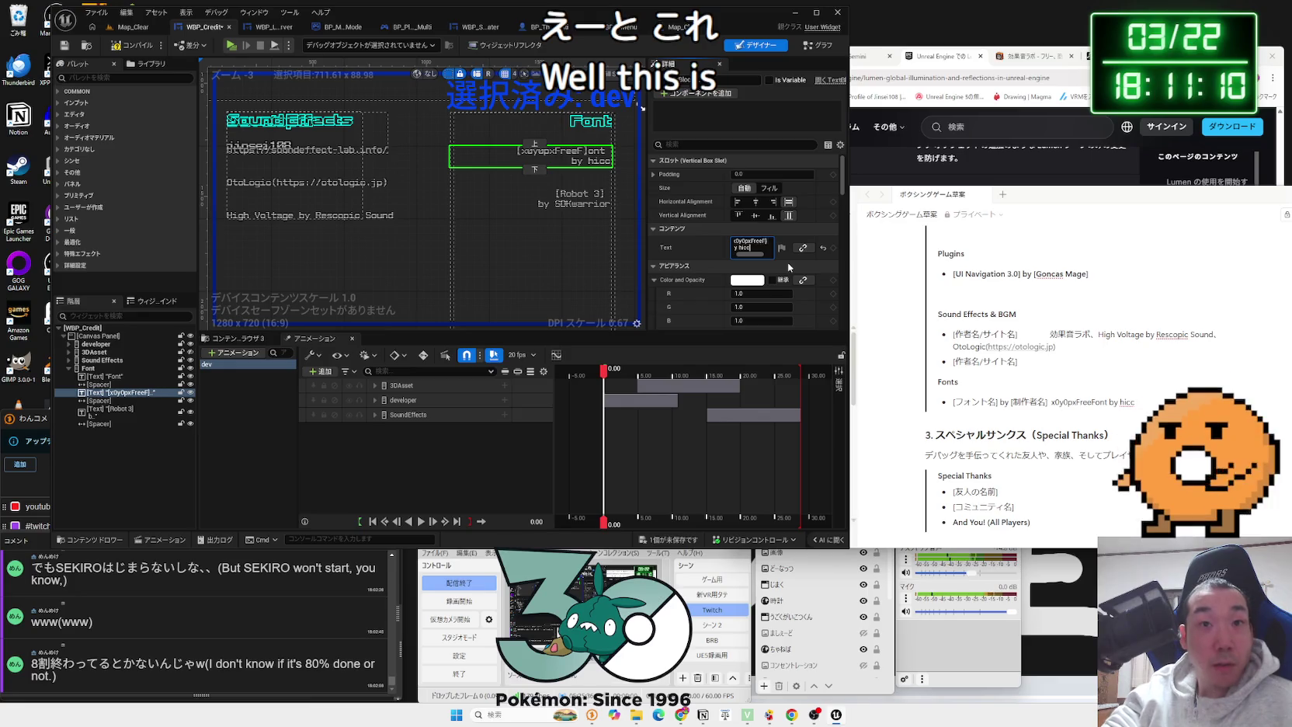
pyautogui.moveTo(1051, 402); pyautogui.dragTo(1105, 402)
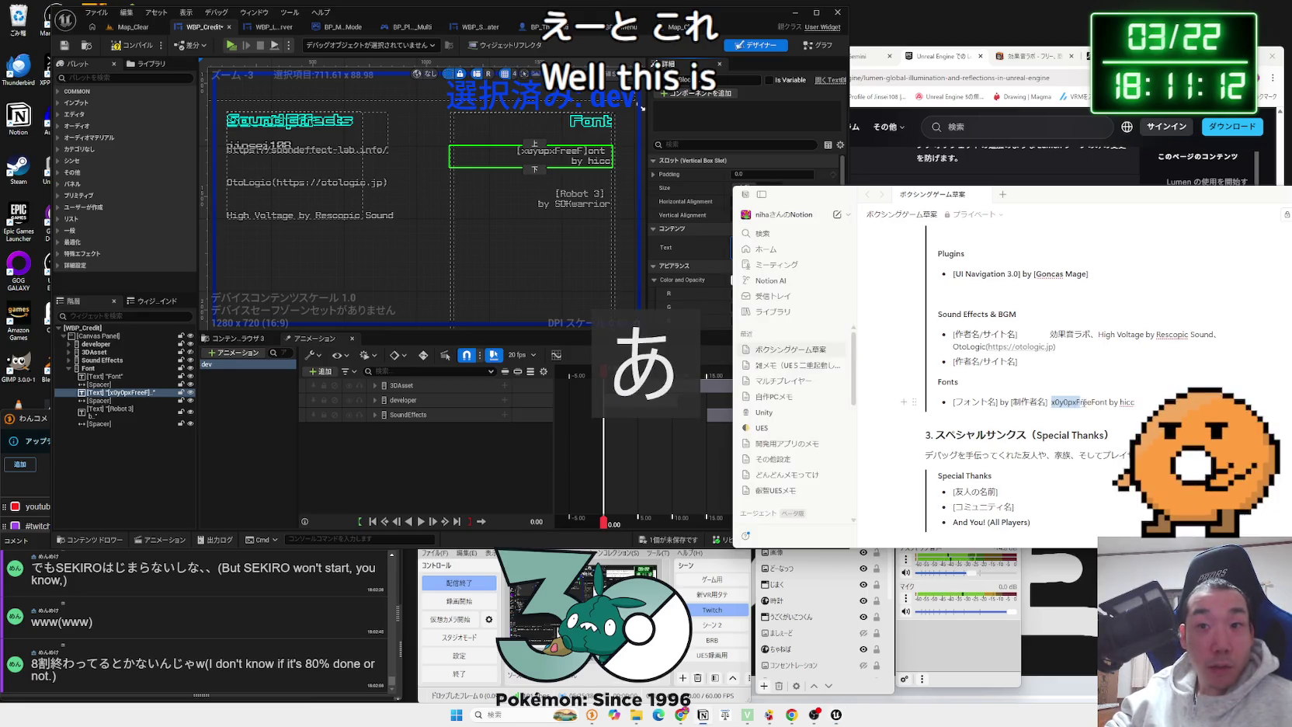
# Step: Search Google for x0y0pxFreeFont, then close the results tab
pyautogui.rightClick(1104, 411)
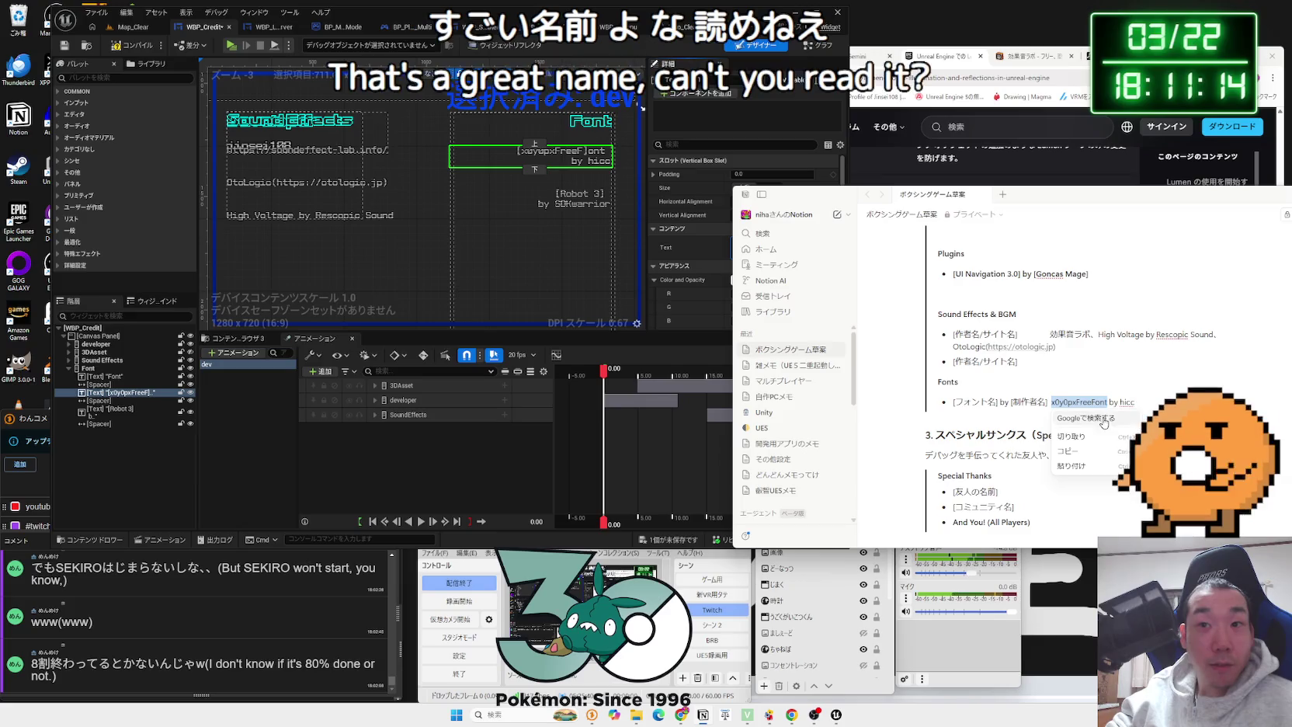
pyautogui.click(1086, 418)
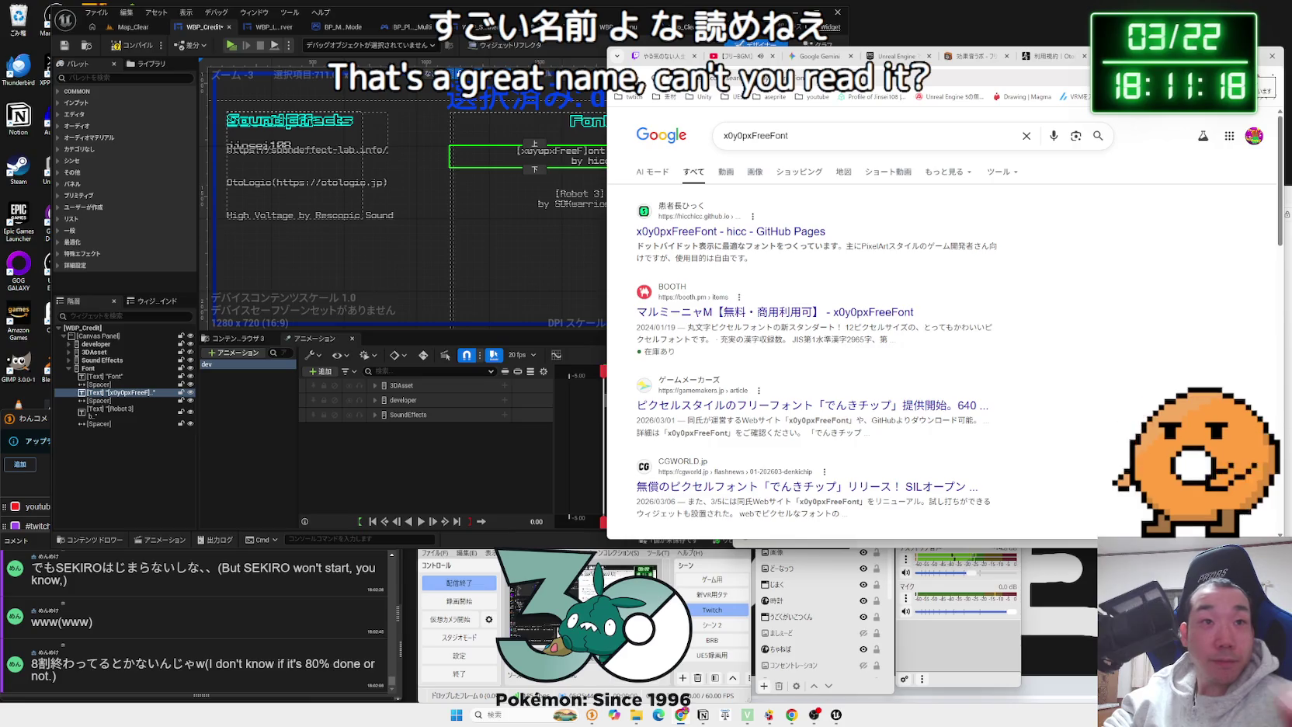
pyautogui.hotkey('ctrl', 'w')
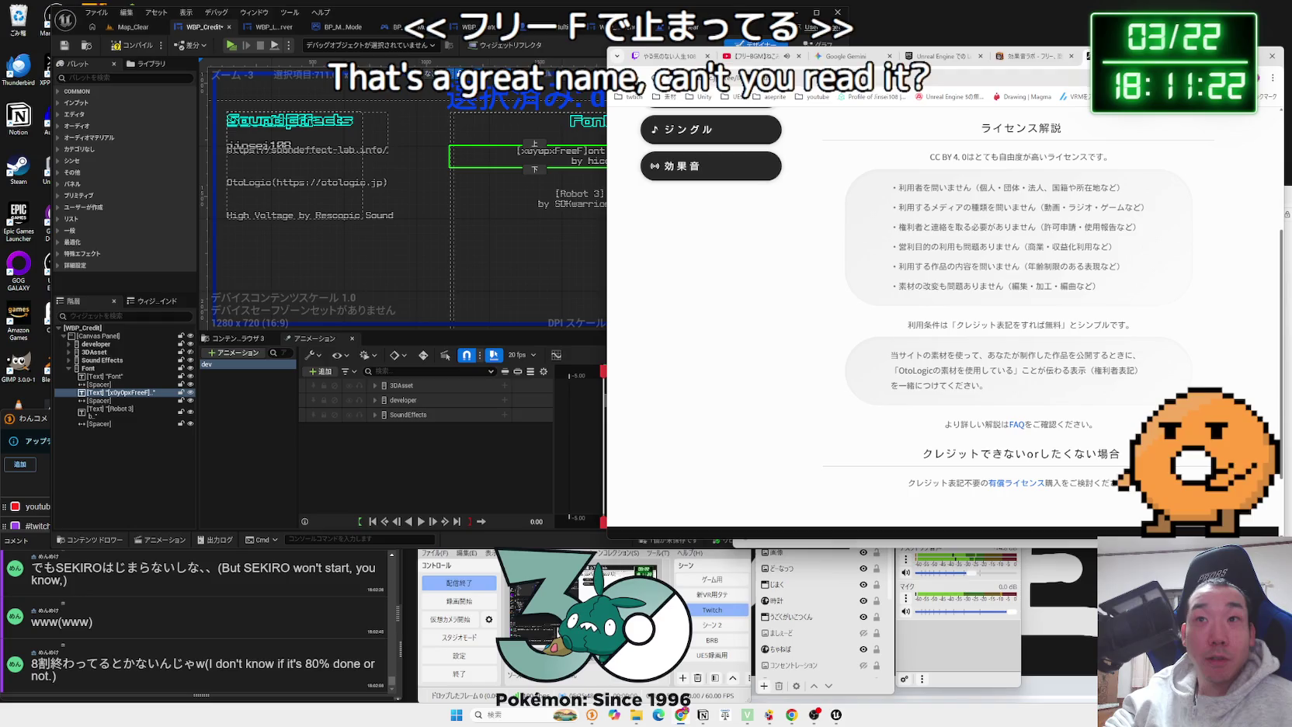
# Step: Snap Chrome to the right half with the Unreal editor on the left
pyautogui.moveTo(1194, 62)
pyautogui.mouseDown()
pyautogui.moveTo(742, 210)
pyautogui.moveTo(898, 165)
pyautogui.mouseUp()
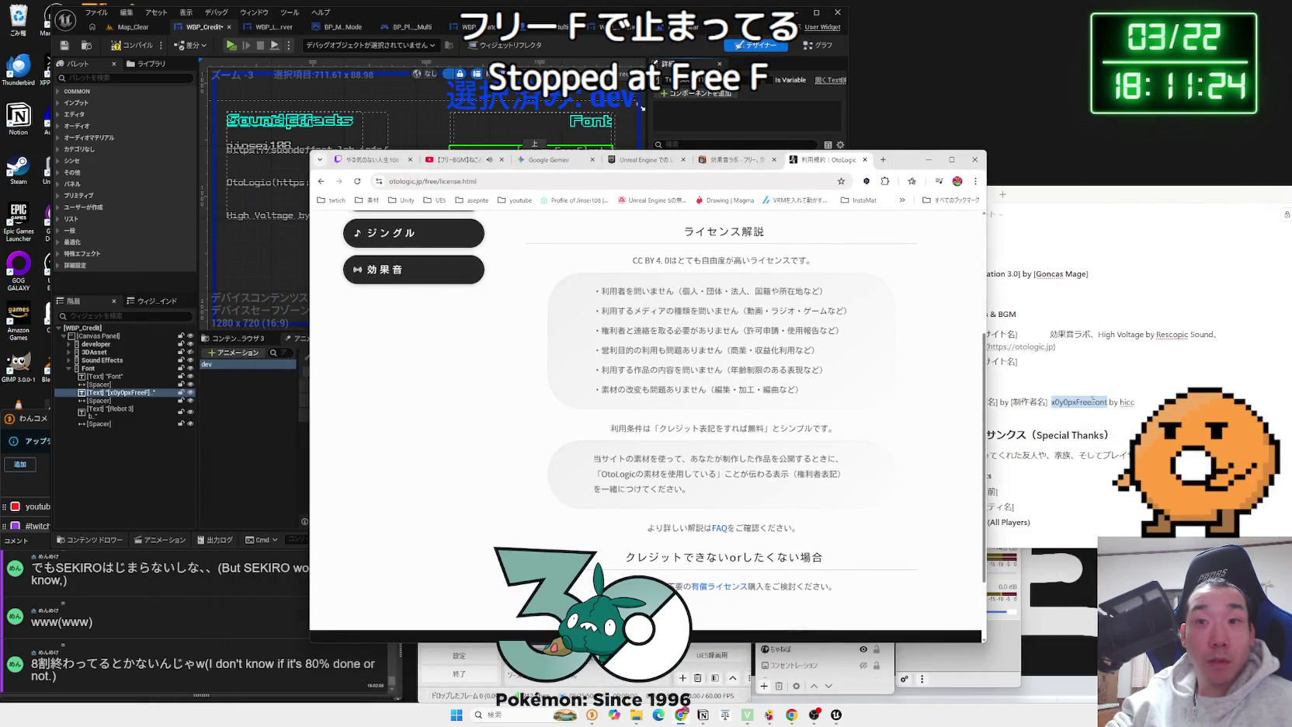
pyautogui.rightClick(1091, 406)
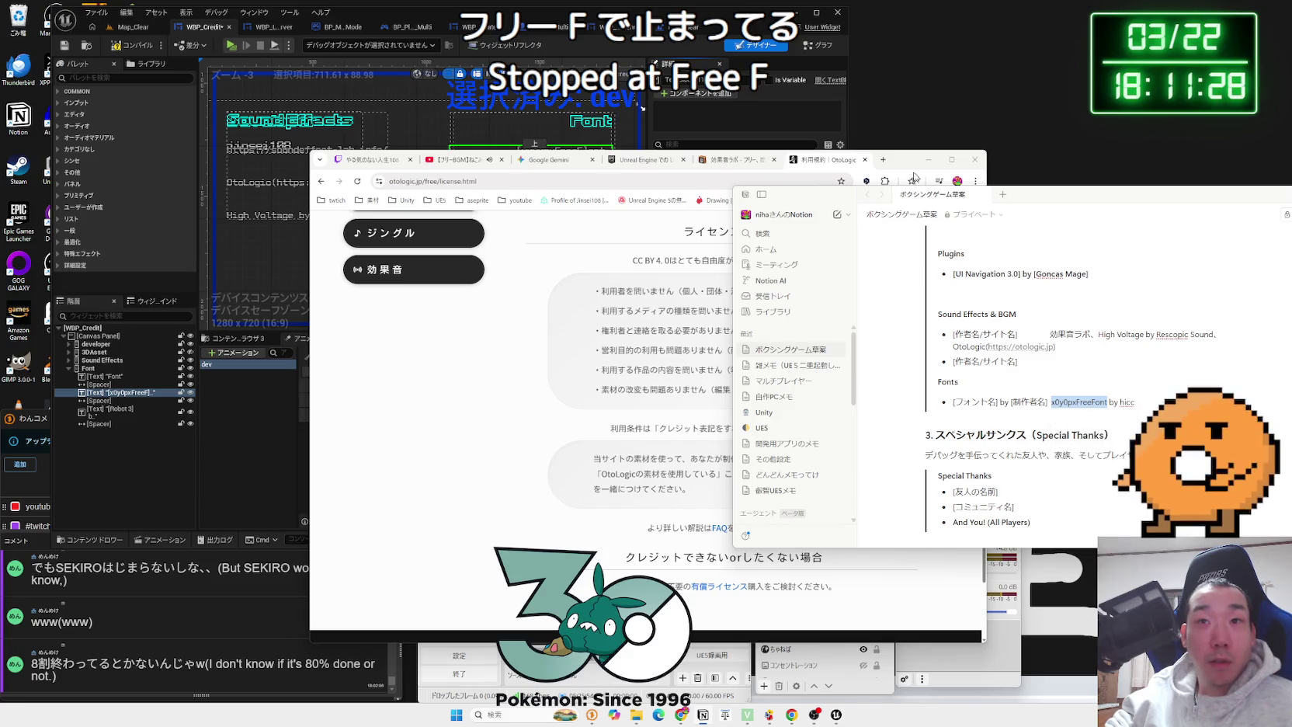
pyautogui.moveTo(914, 177)
pyautogui.mouseDown()
pyautogui.moveTo(1056, 151)
pyautogui.moveTo(1290, 178)
pyautogui.mouseUp()
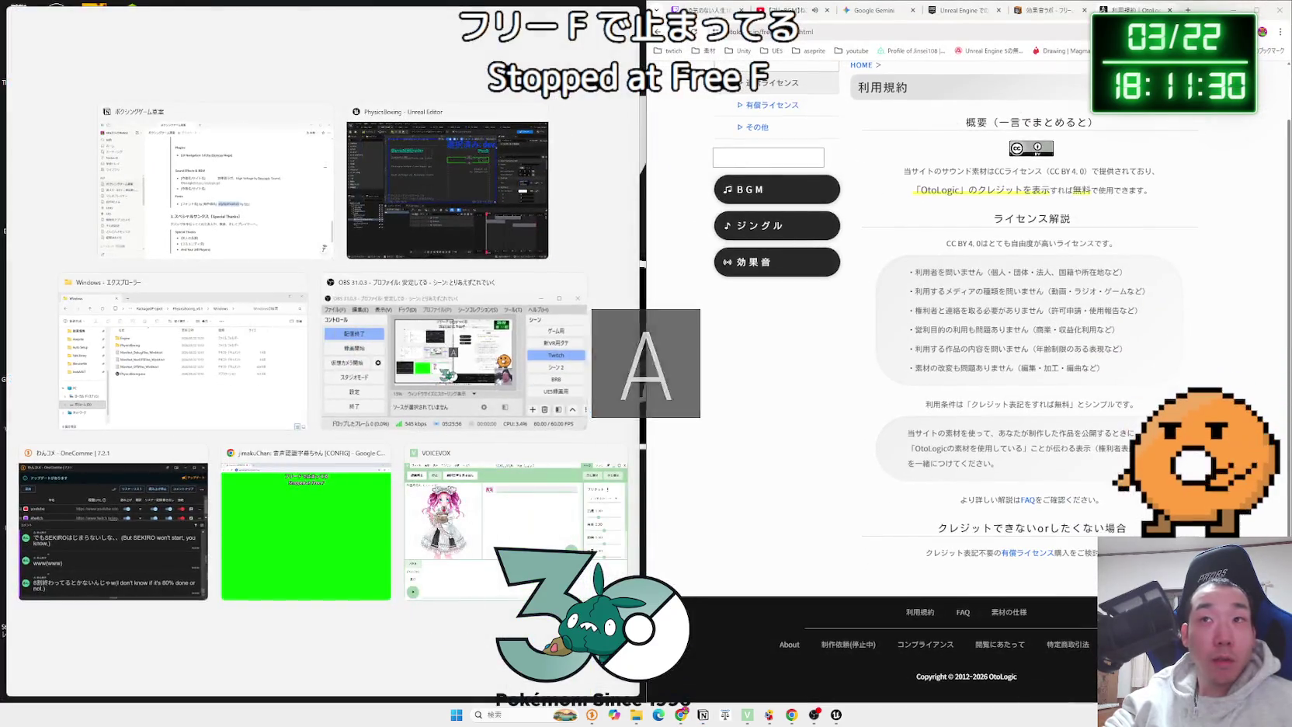
pyautogui.click(482, 202)
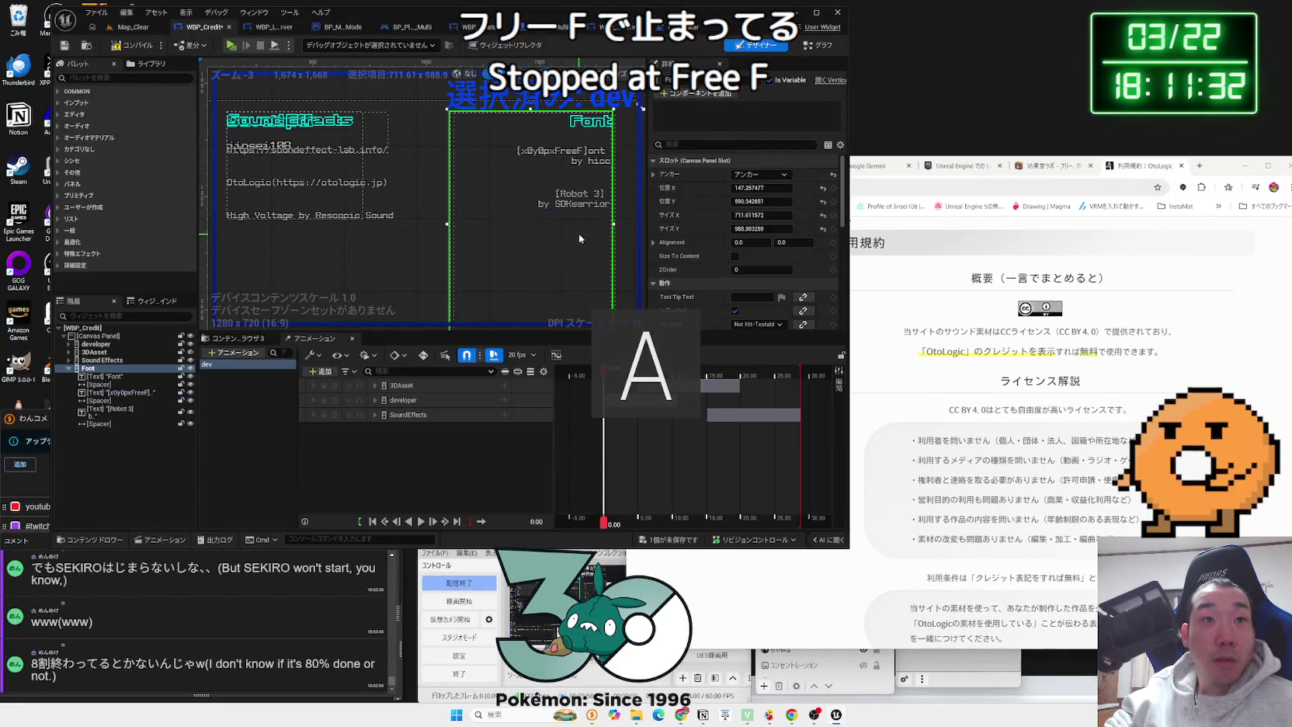
# Step: Fix the font credit to read '[x0y0pxFreeFont] by hicc', select Robot 3, and raise Chrome
pyautogui.click(586, 147)
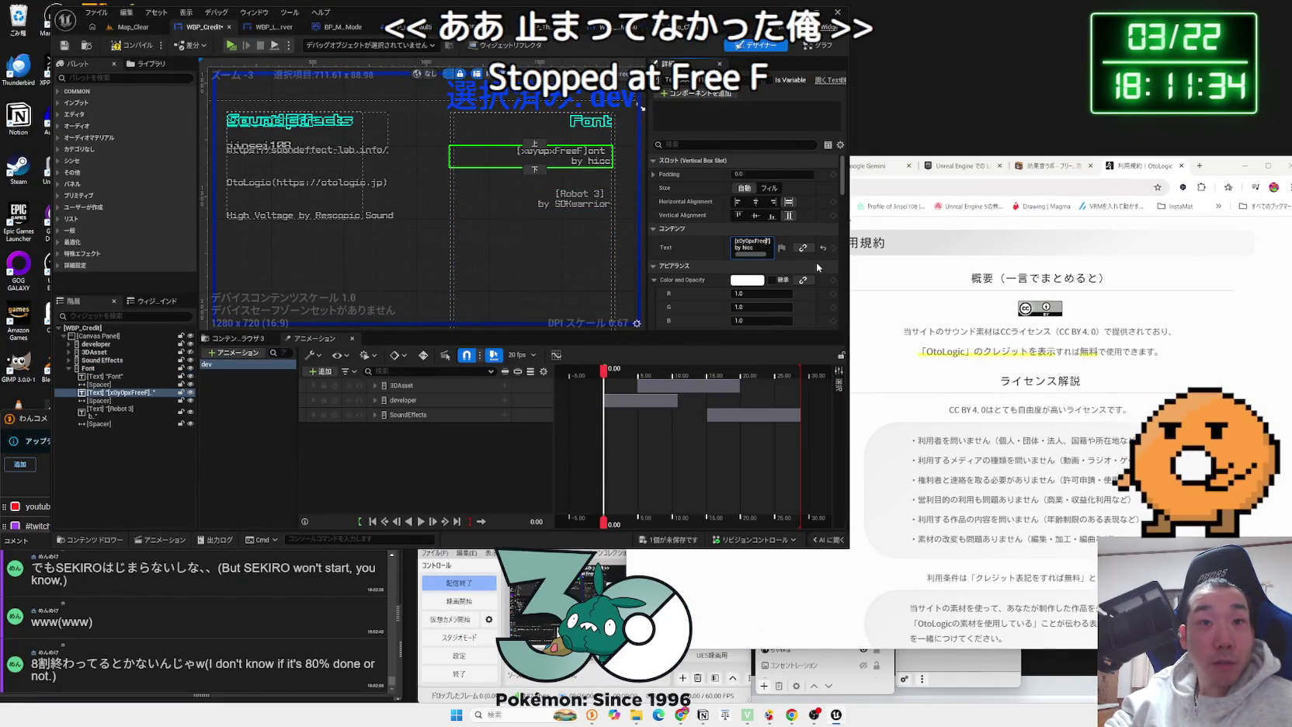
pyautogui.press('End')
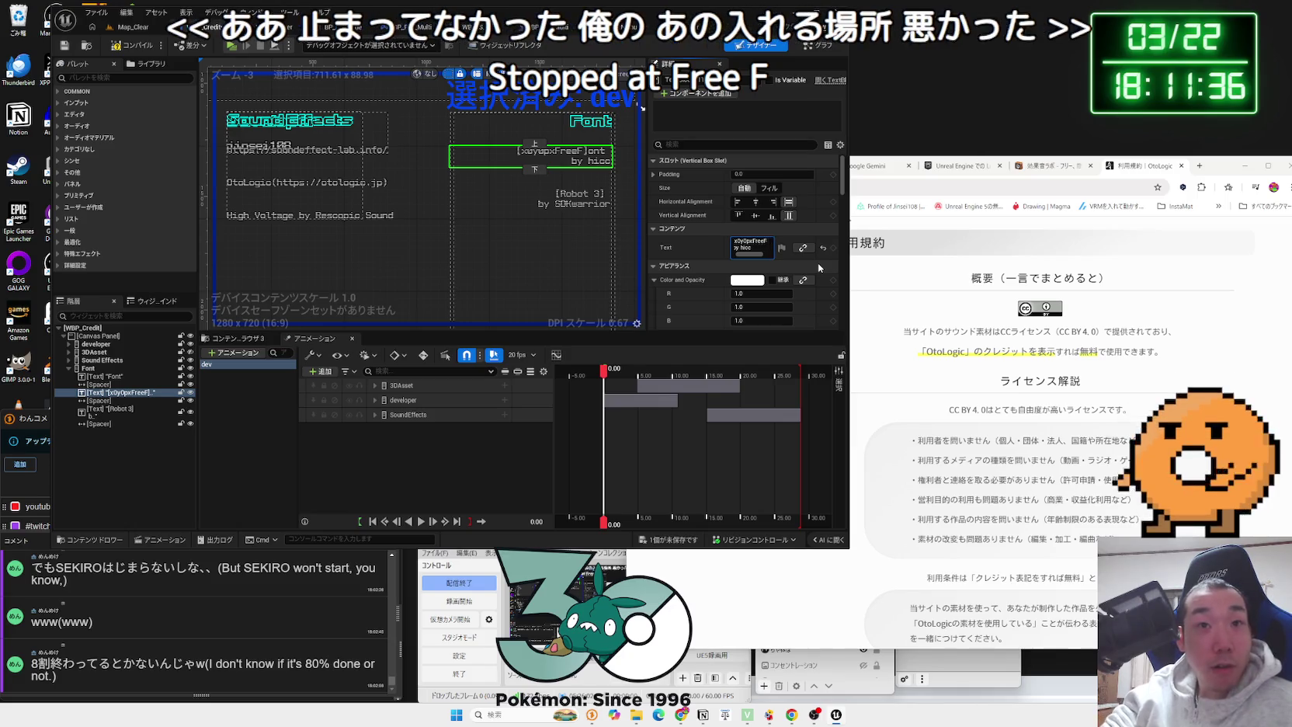
pyautogui.press('Delete')
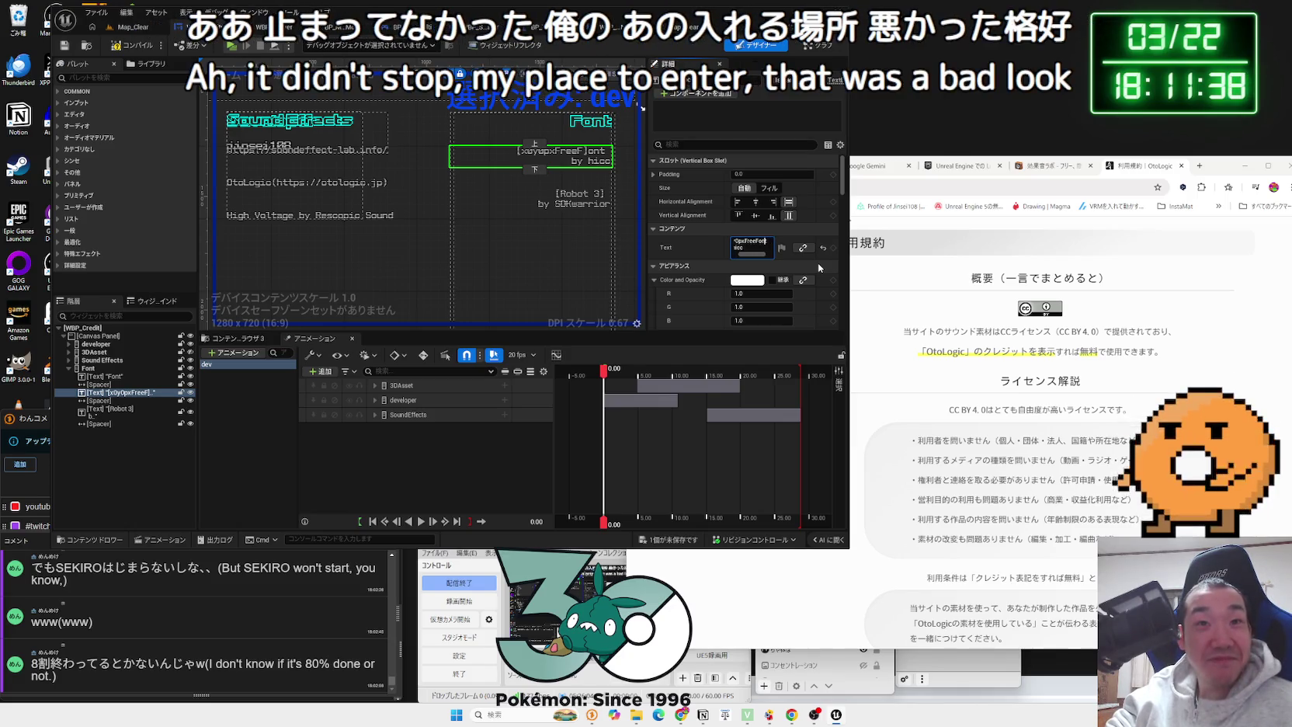
pyautogui.write(']')
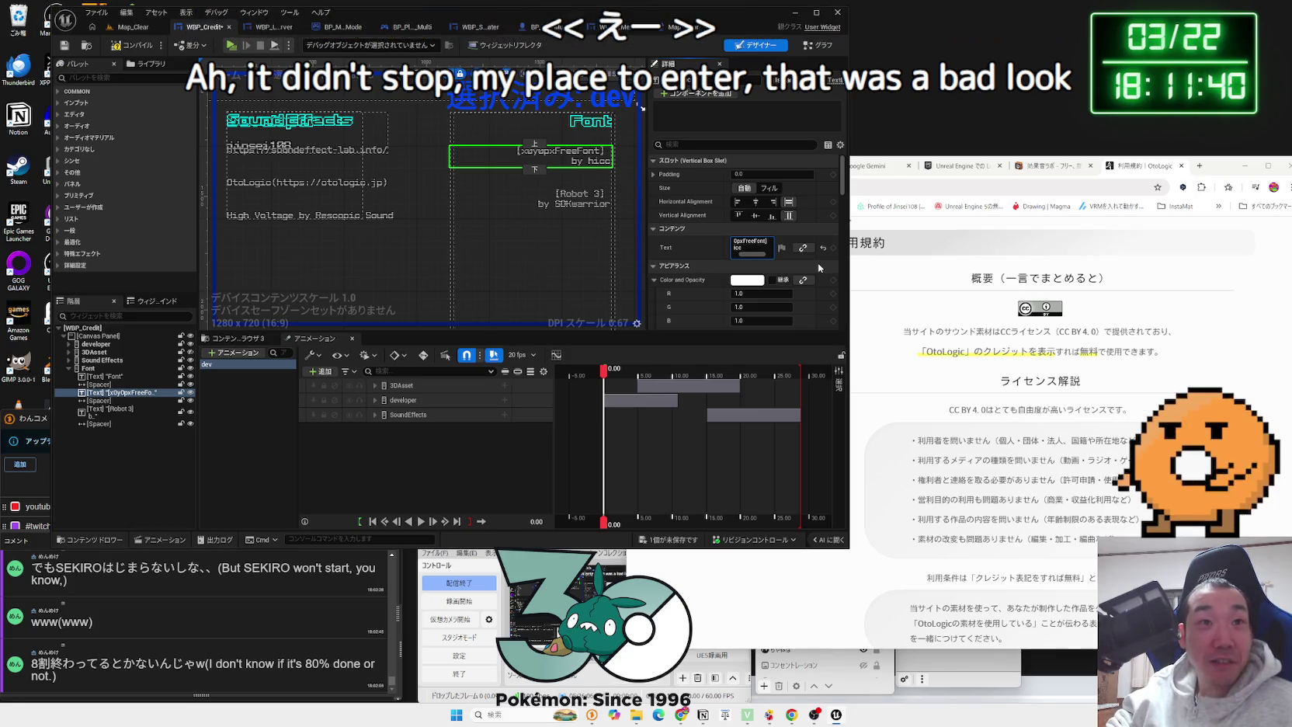
pyautogui.click(583, 205)
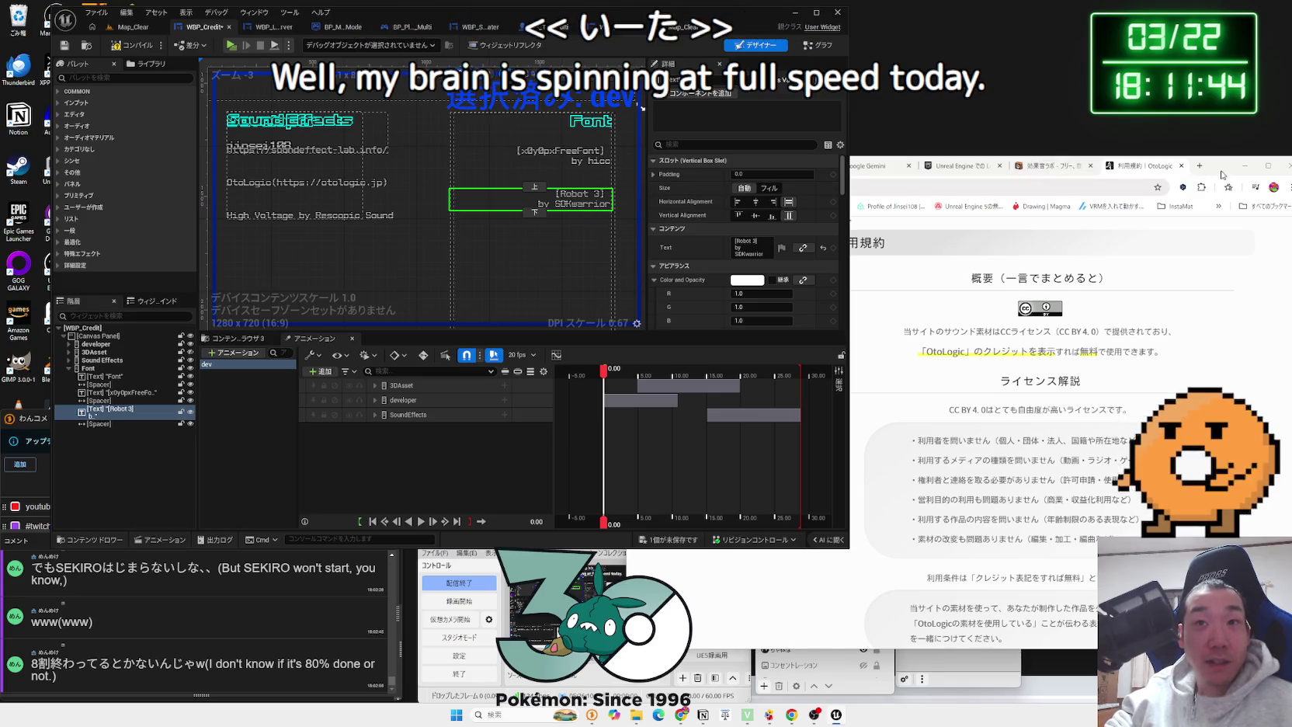
pyautogui.moveTo(1065, 178); pyautogui.dragTo(900, 97)
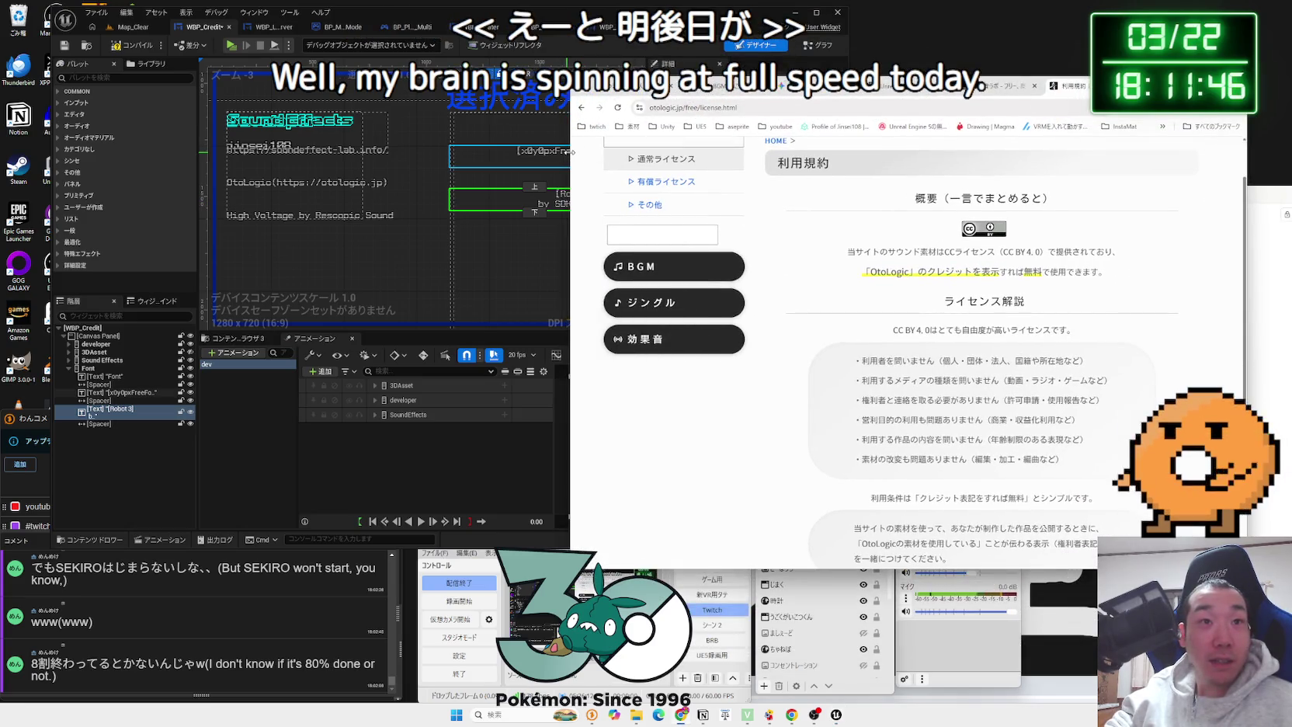
# Step: Bring the Notion credits draft forward and scroll to the Fonts, Special Thanks and Engine sections
pyautogui.moveTo(572, 153); pyautogui.dragTo(641, 132)
pyautogui.click(1064, 66)
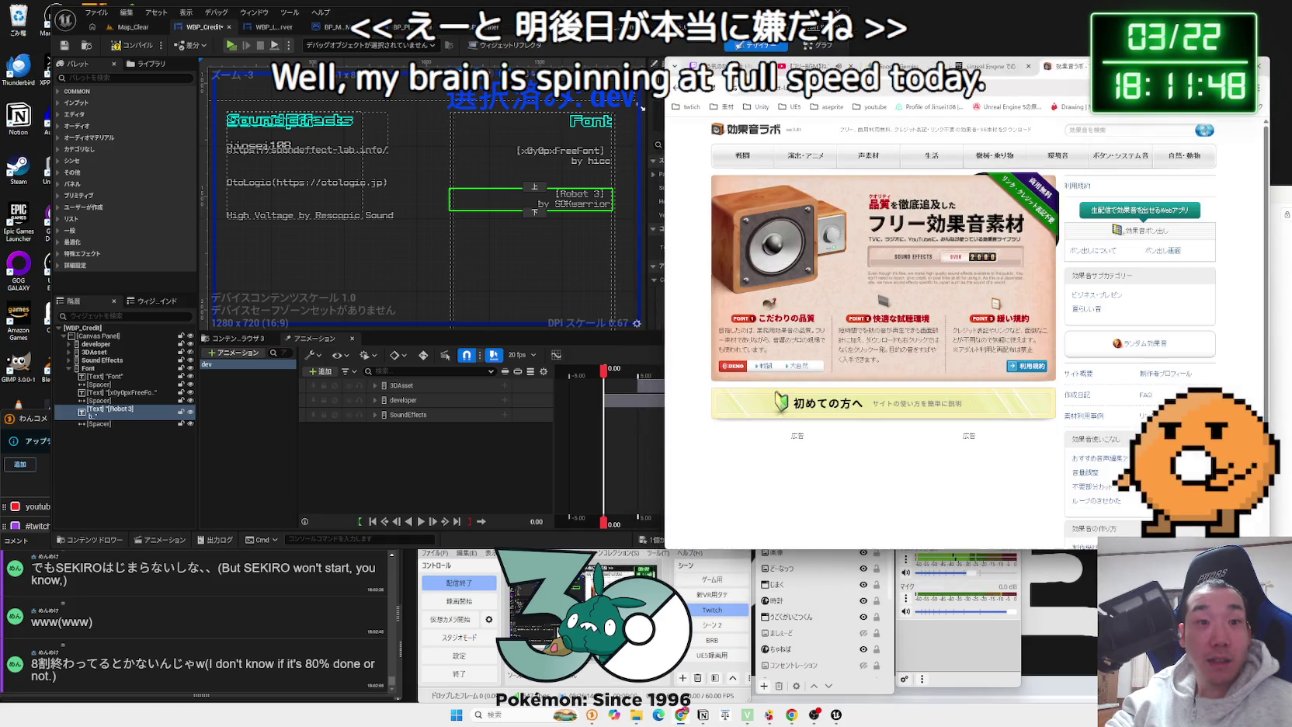
pyautogui.hotkey('alt', 'Tab')
pyautogui.click(1141, 385)
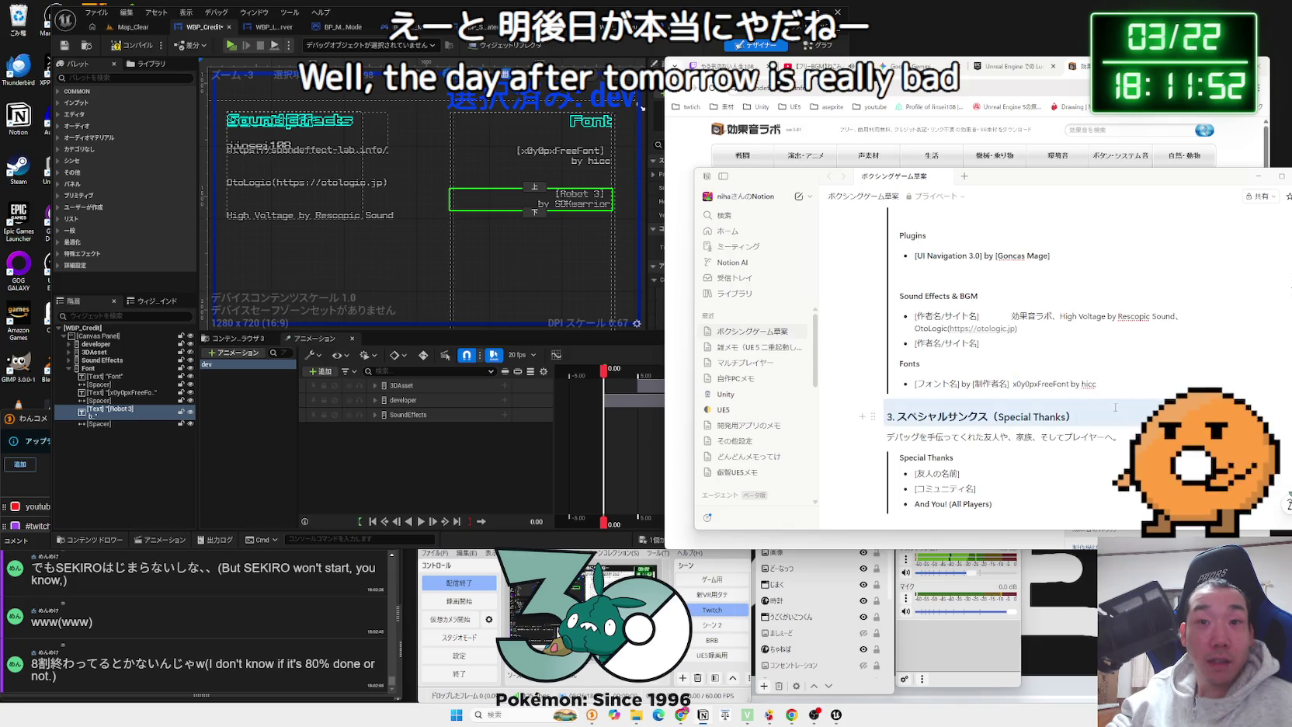
pyautogui.scroll(-3, 1009, 357)
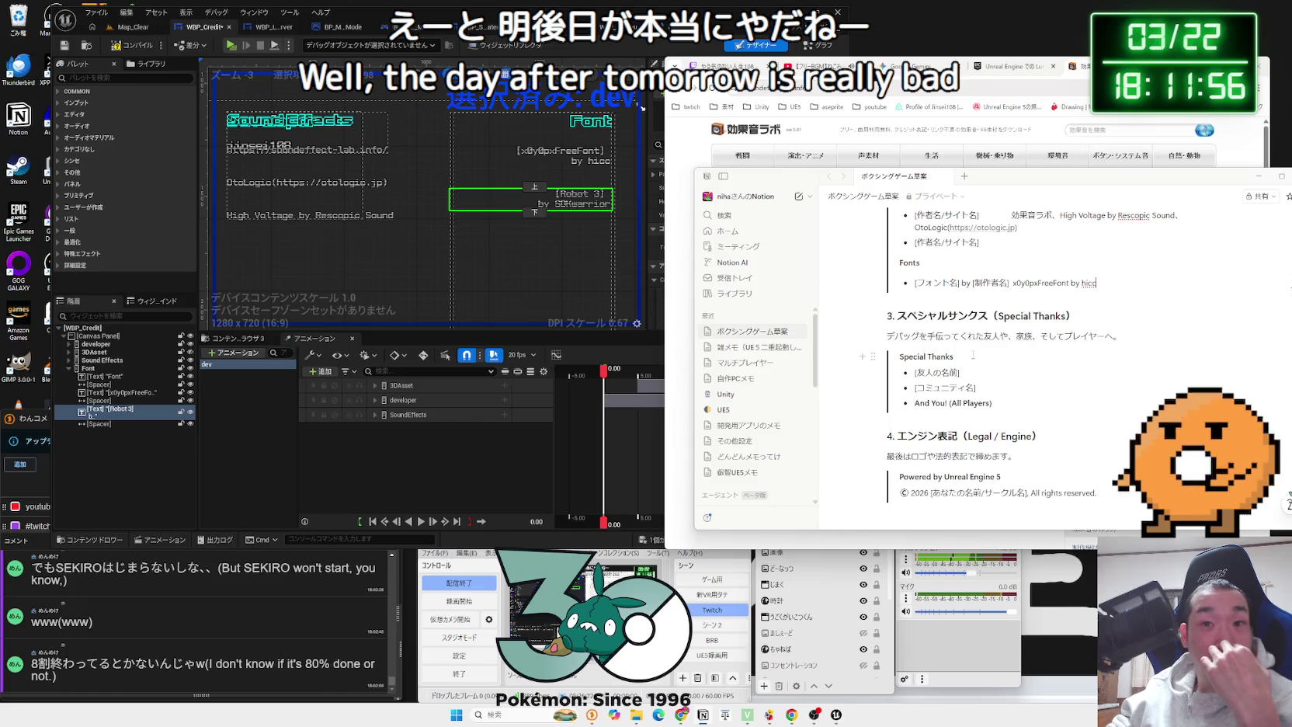
# Step: Duplicate the Font heading to the end of the group and move the Robot 3 credit below it
pyautogui.click(656, 185)
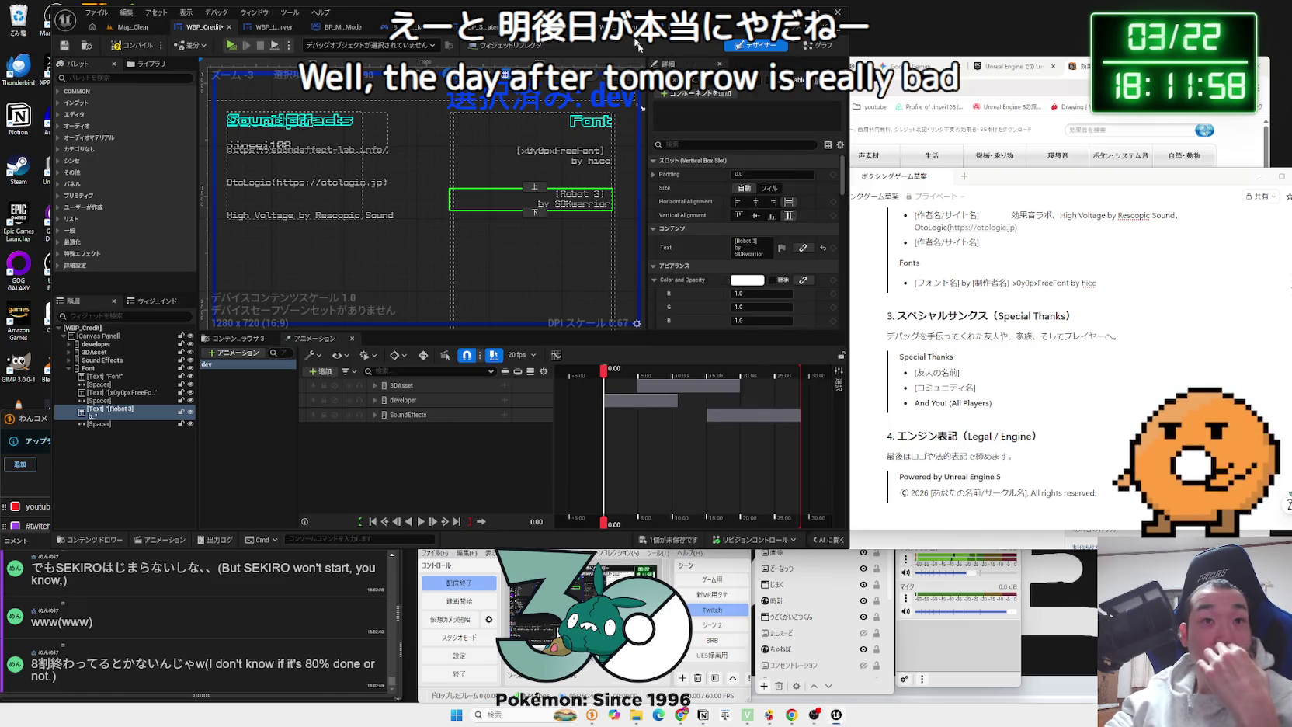
pyautogui.click(594, 122)
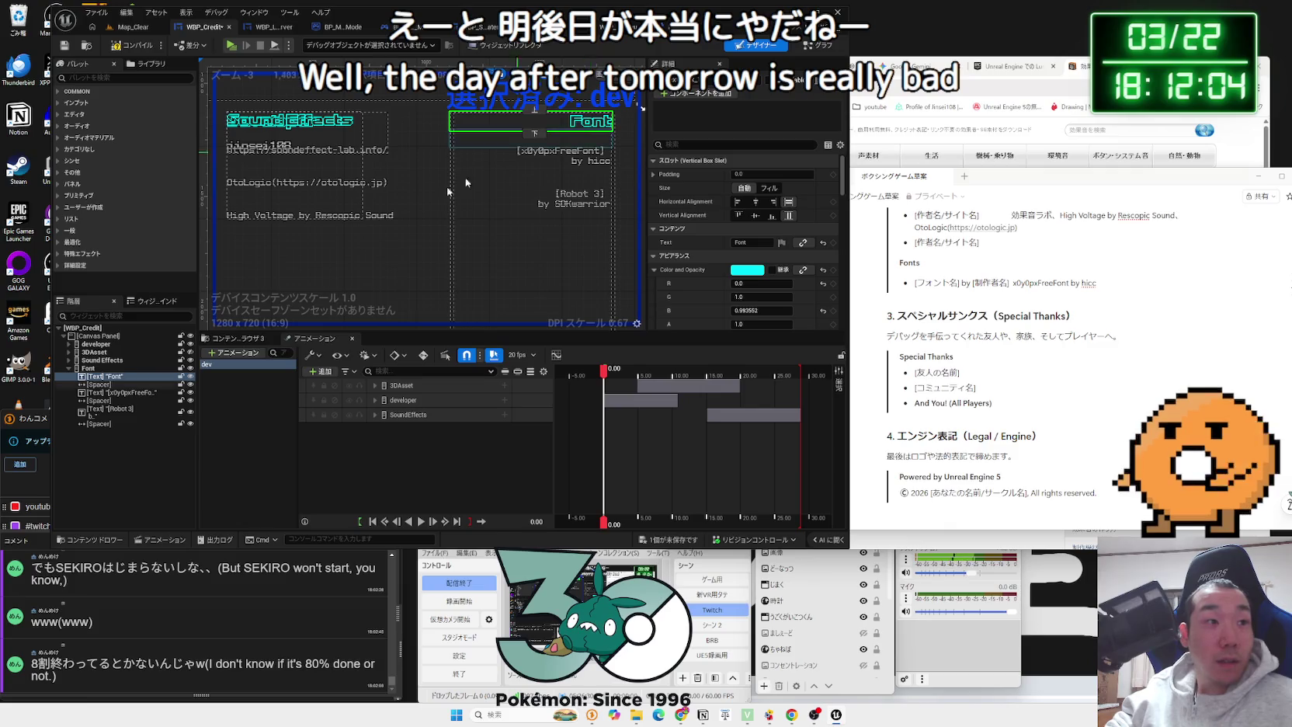
pyautogui.moveTo(99, 377); pyautogui.dragTo(133, 427)
pyautogui.click(109, 423)
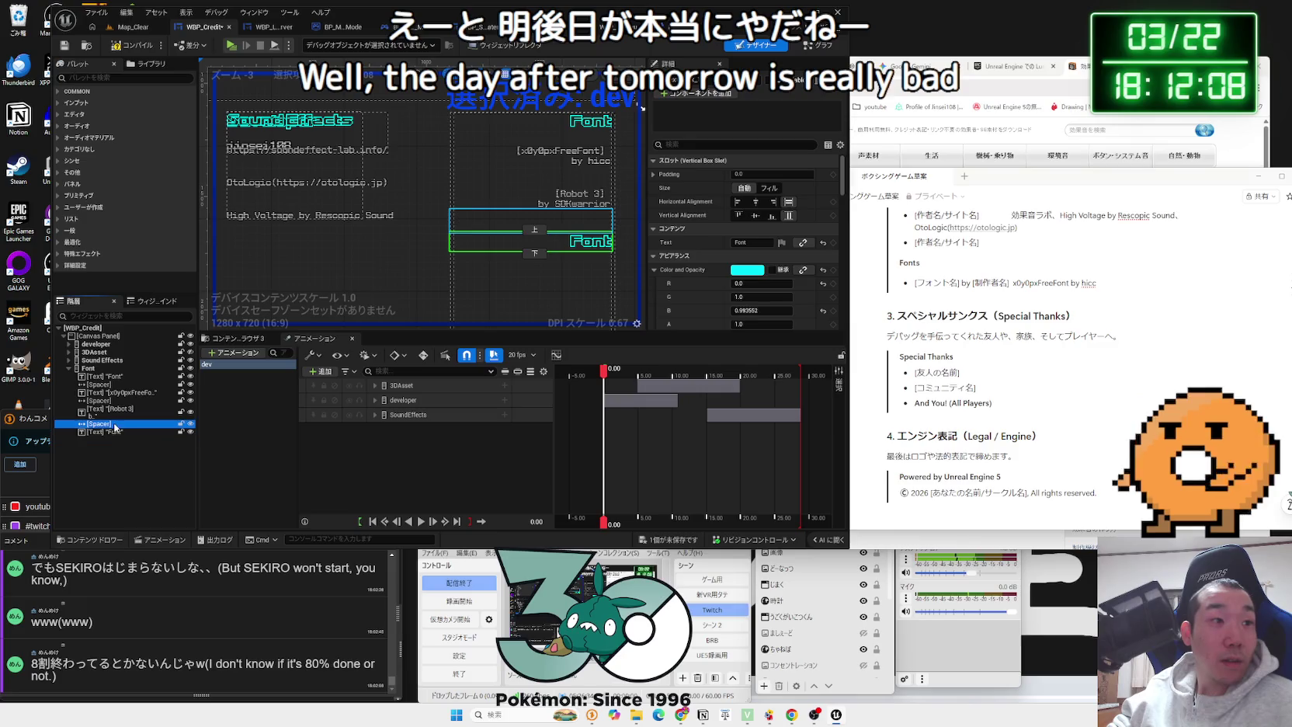
pyautogui.keyDown('shift'); pyautogui.click(103, 412); pyautogui.keyUp('shift')
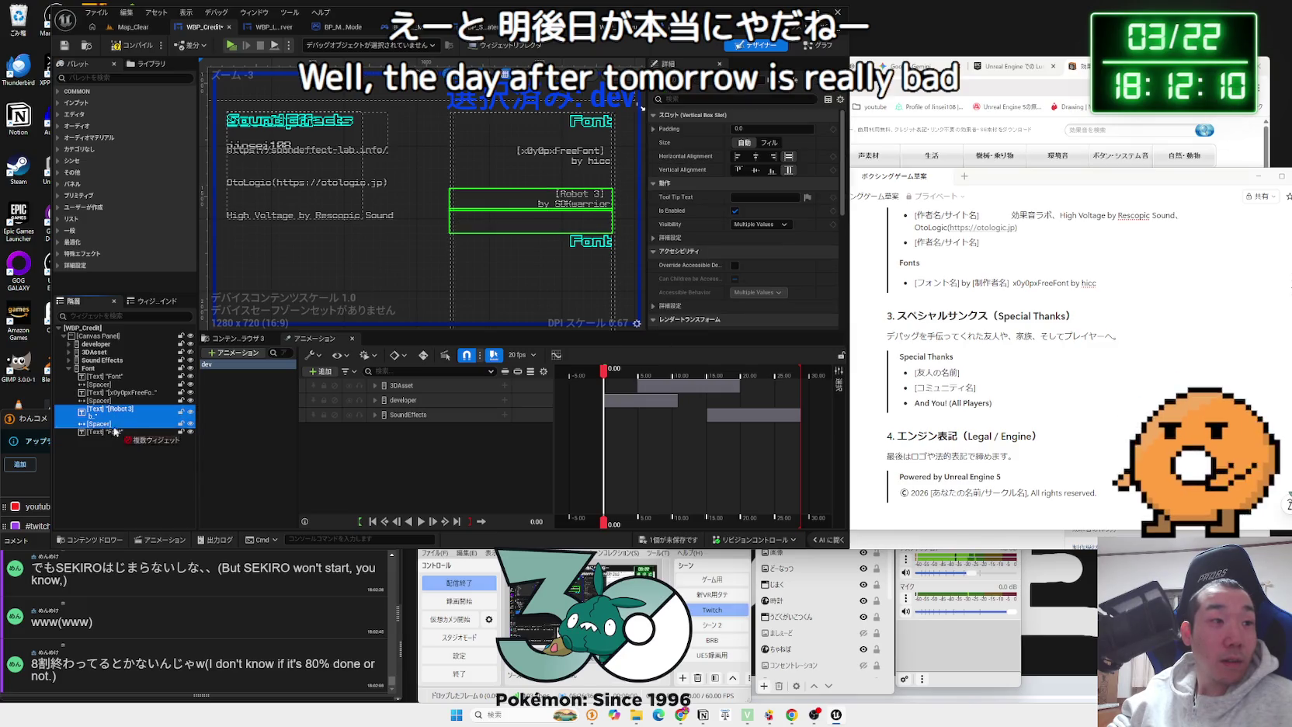
pyautogui.moveTo(114, 431)
pyautogui.mouseDown()
pyautogui.moveTo(91, 436)
pyautogui.moveTo(107, 421)
pyautogui.mouseUp()
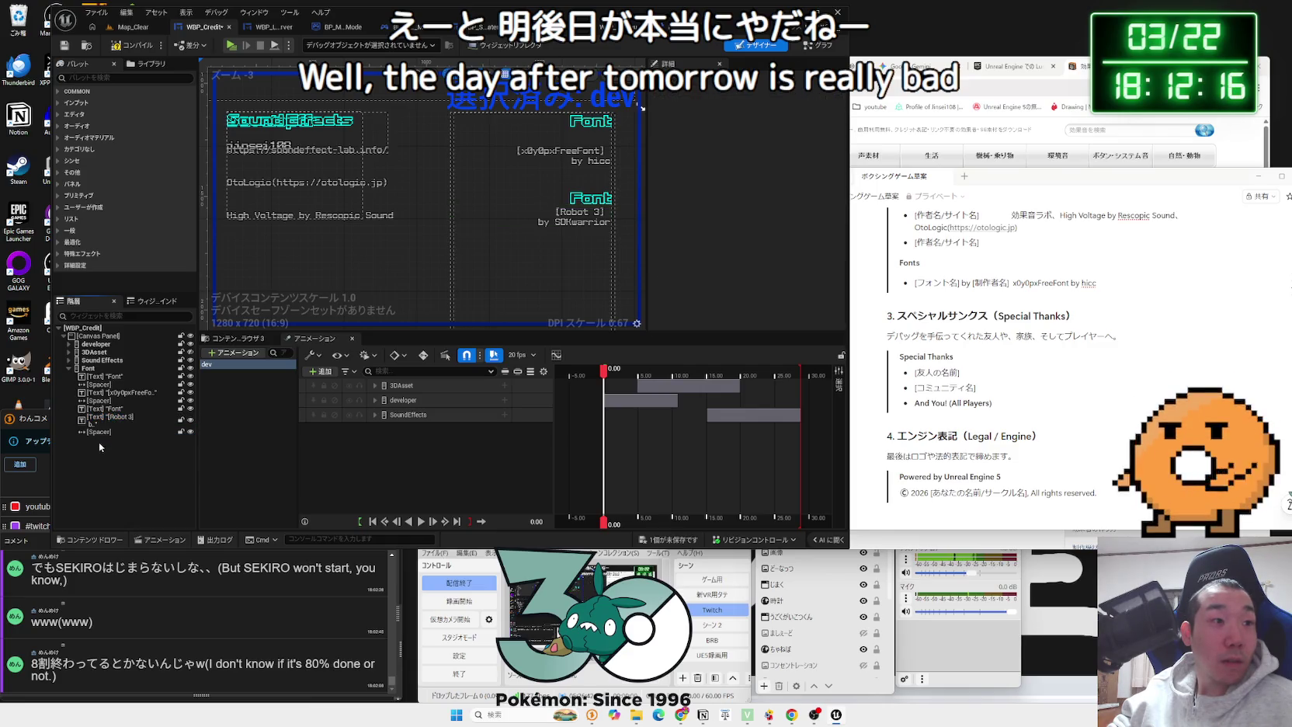
# Step: Place the spacer above the Robot 3 credit and start retyping the new heading as 'plugin'
pyautogui.click(99, 431)
pyautogui.moveTo(99, 431); pyautogui.dragTo(101, 418)
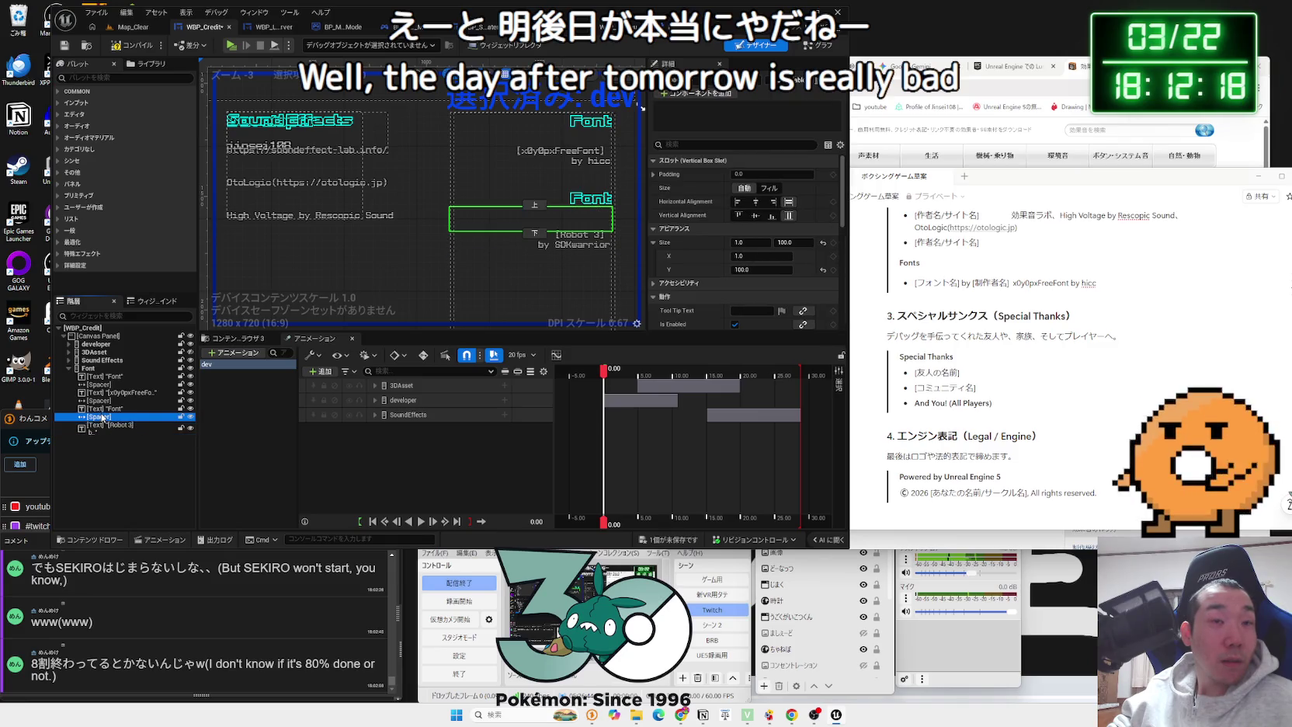
pyautogui.click(590, 198)
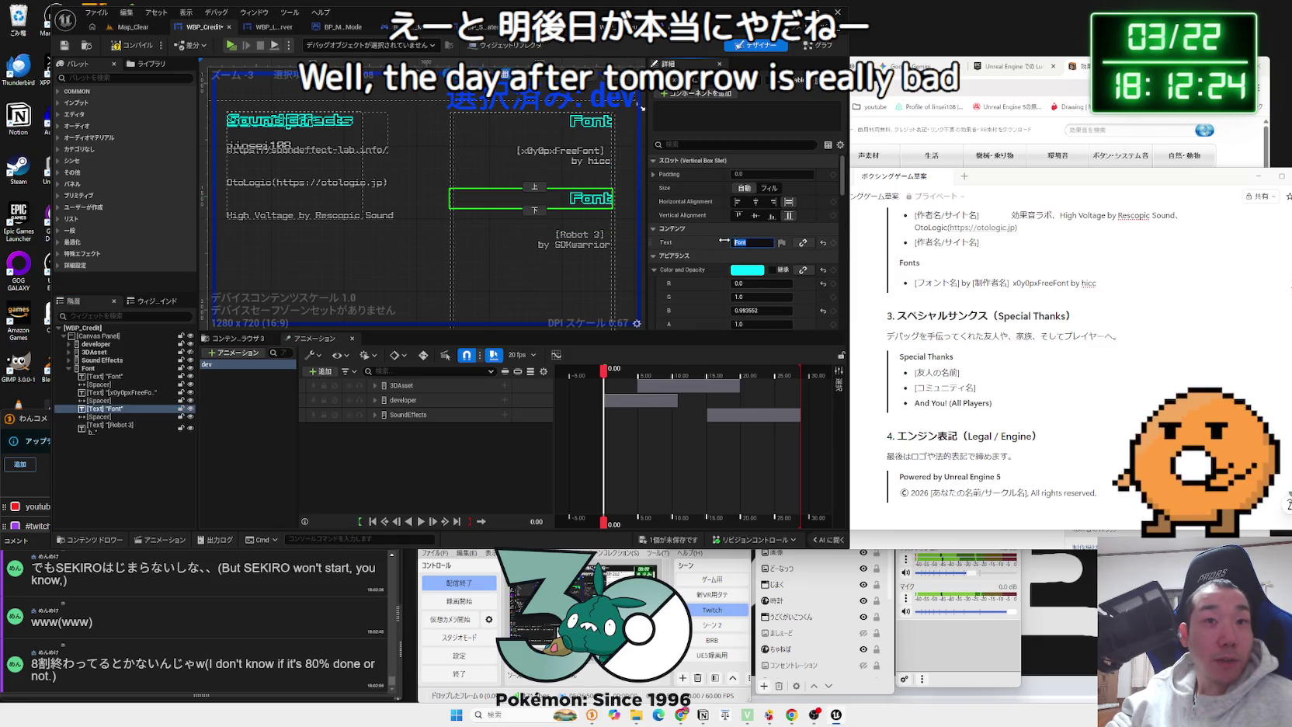
pyautogui.write('plug')
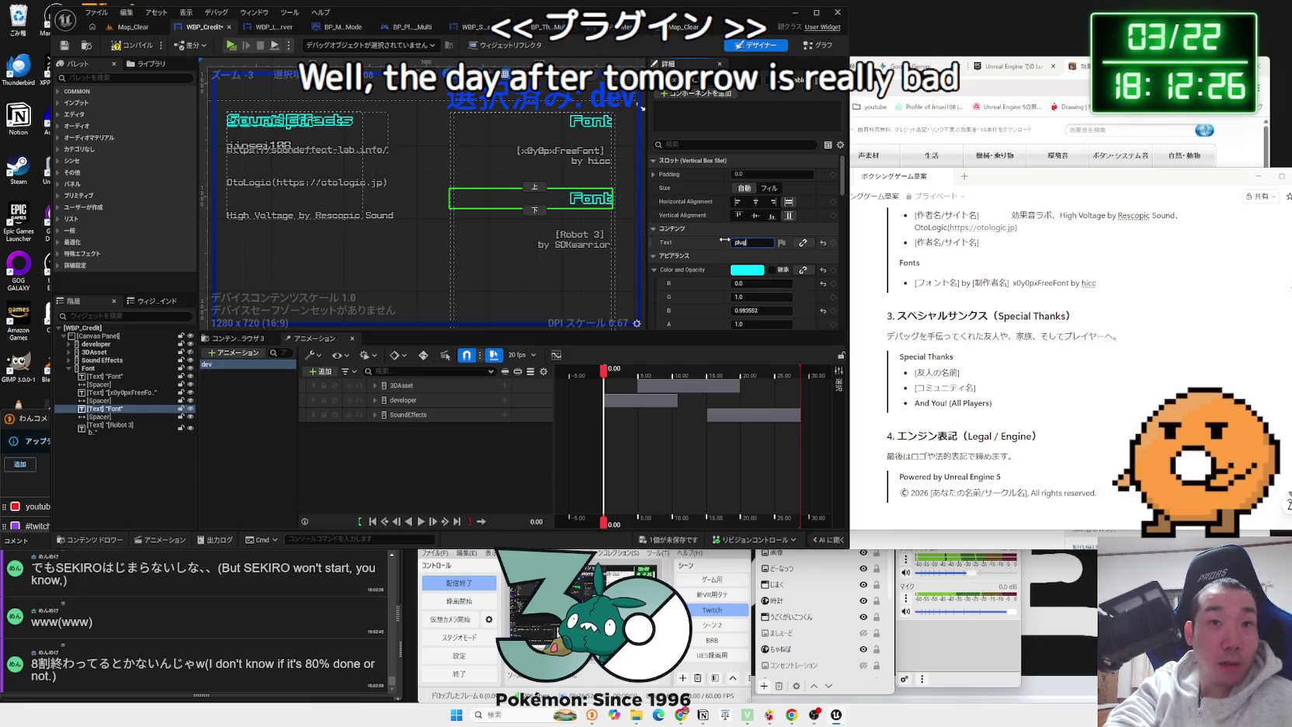
pyautogui.write('in')
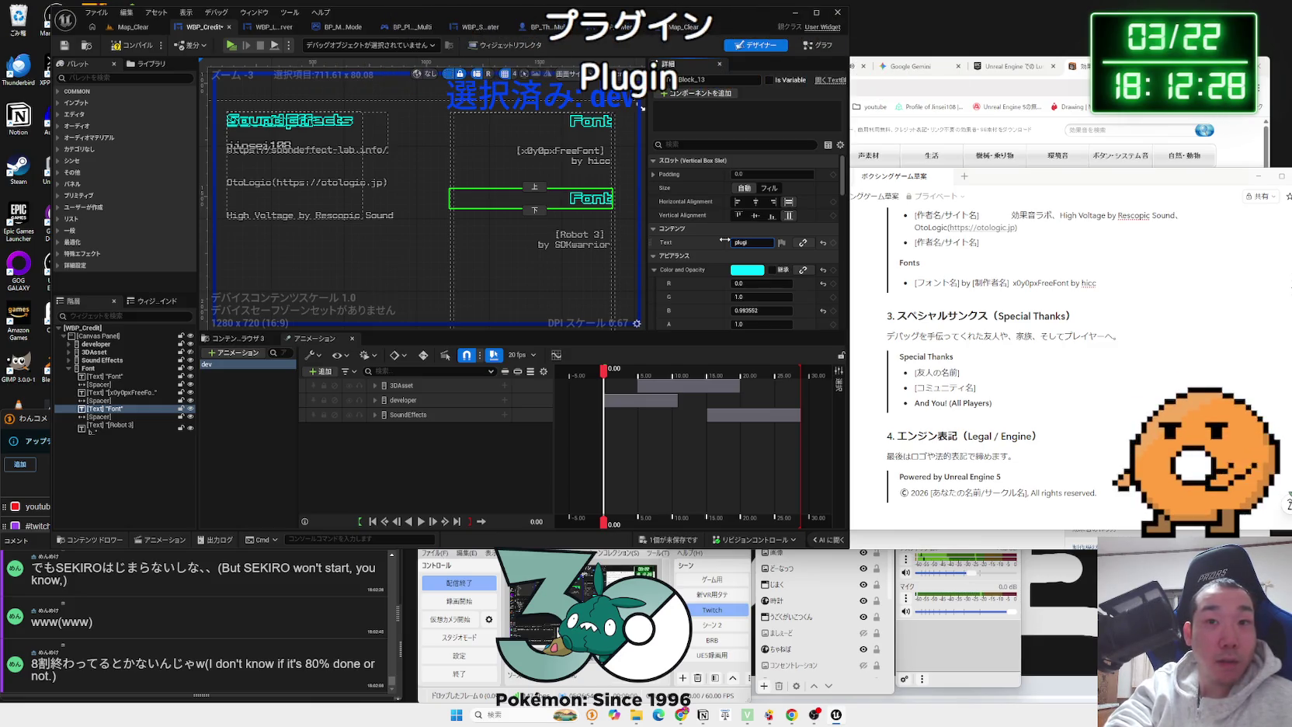
# Step: Look at the Plugins heading in Notion, then bring up the Gemini chat with its chat list closed
pyautogui.click(977, 272)
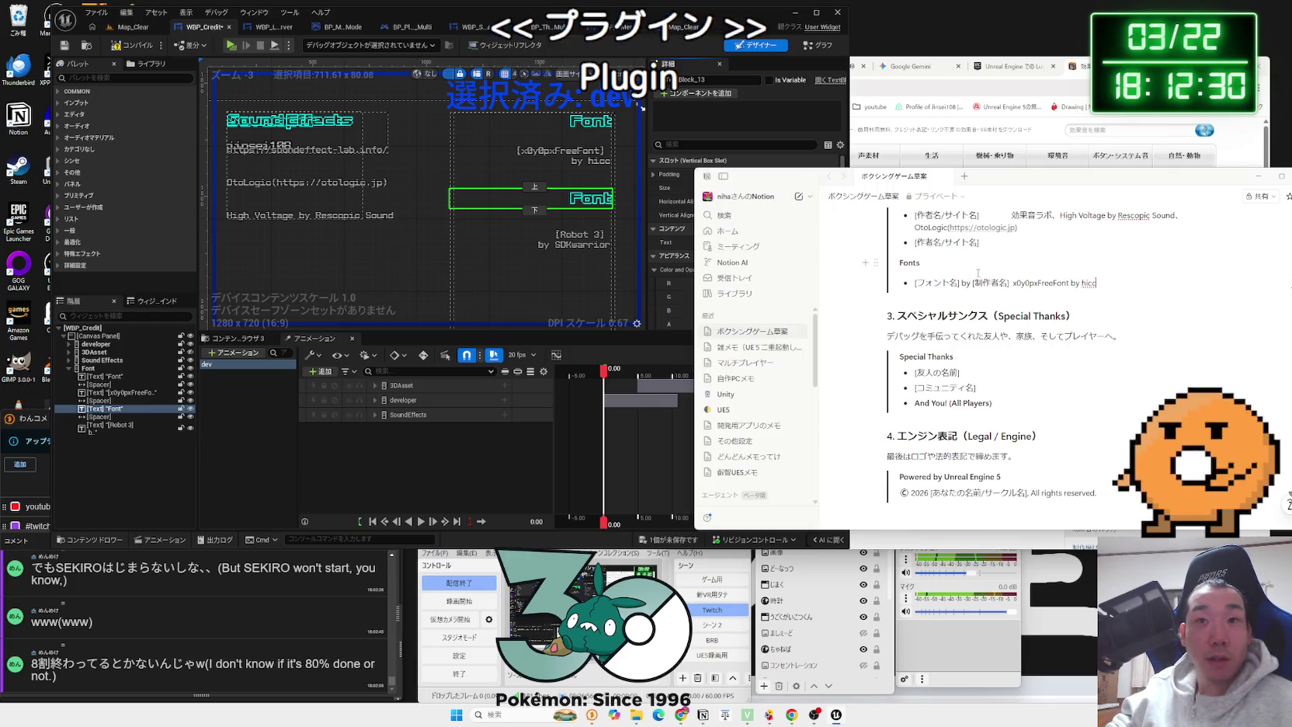
pyautogui.scroll(3, 990, 270)
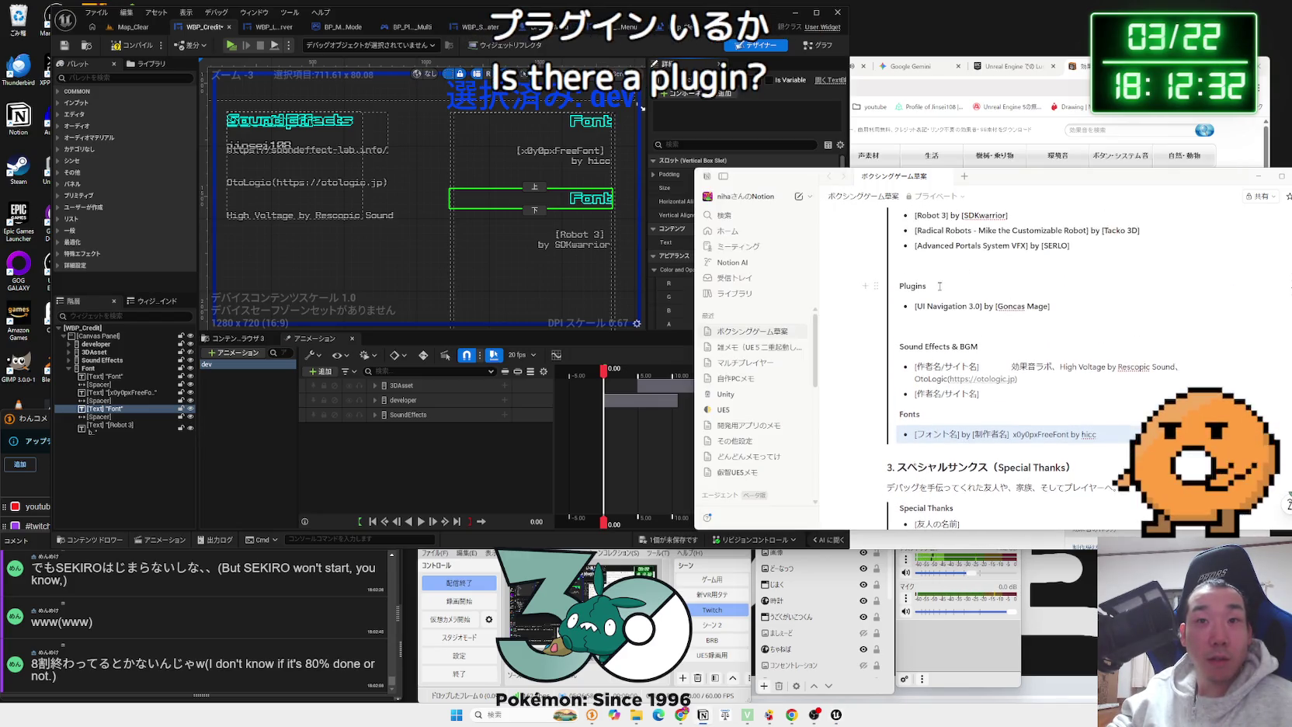
pyautogui.rightClick(906, 293)
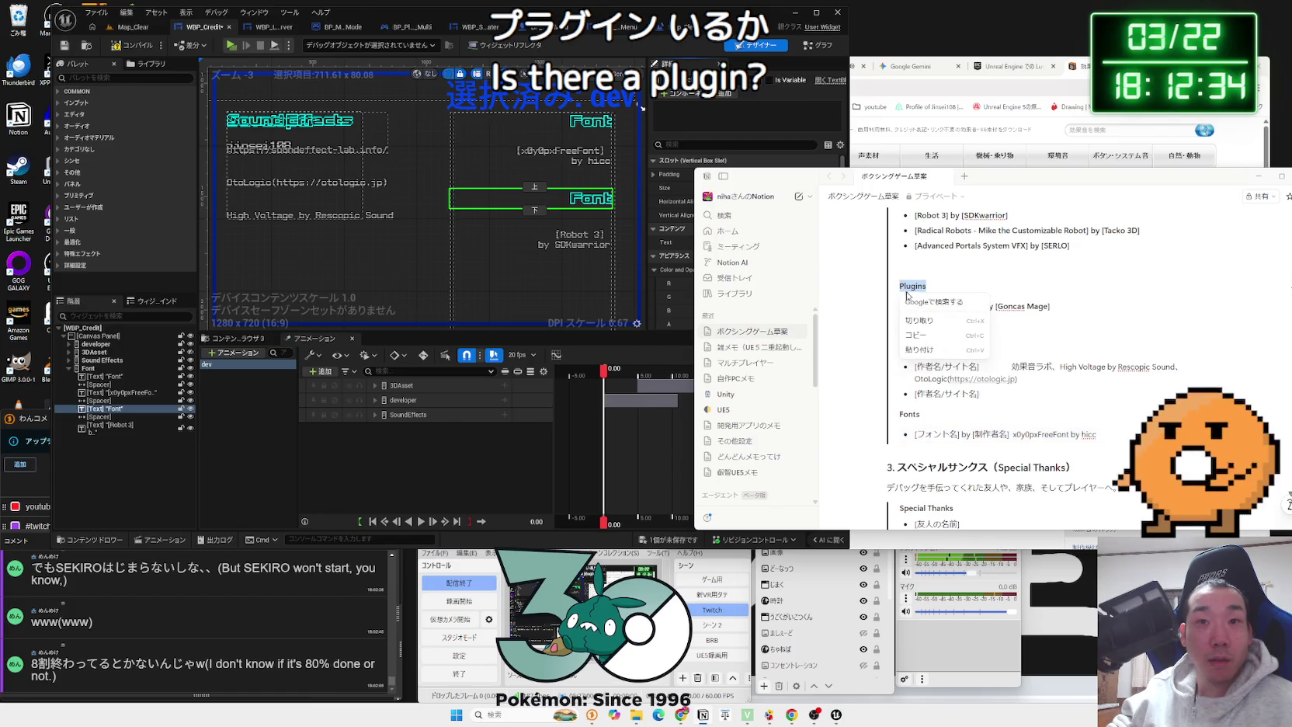
pyautogui.click(885, 86)
pyautogui.click(916, 66)
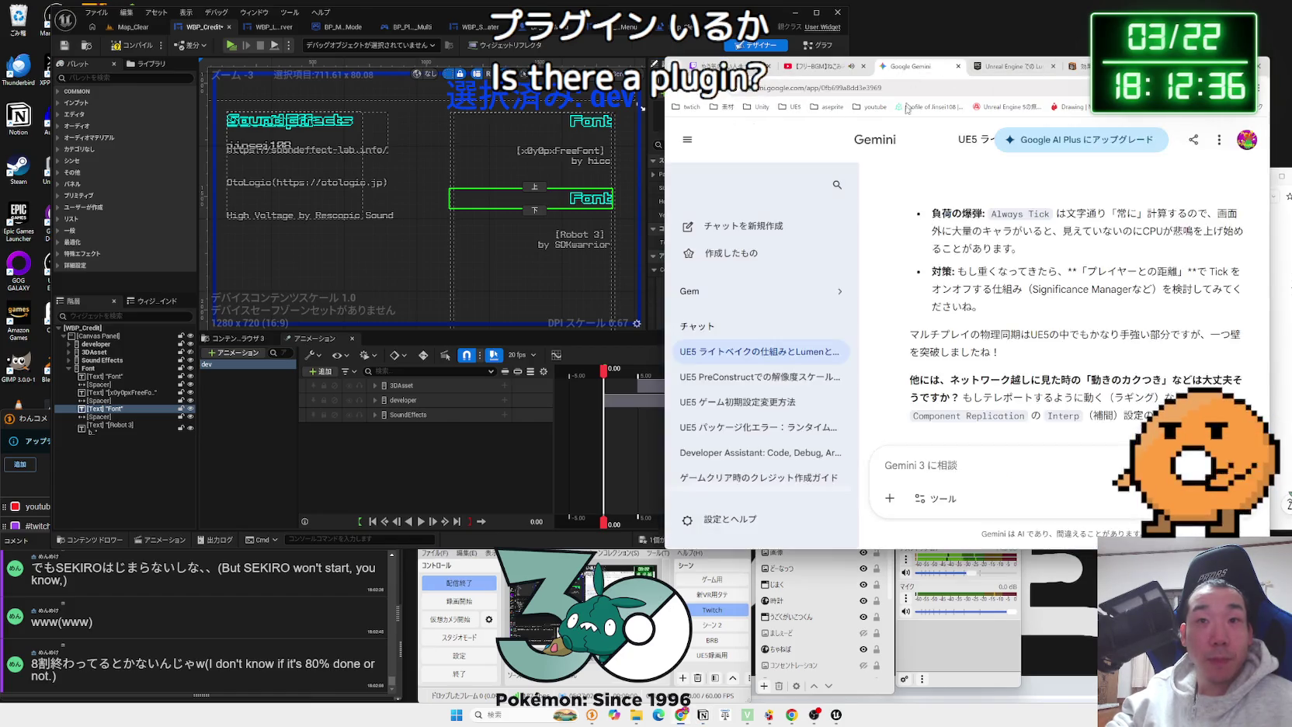
pyautogui.click(679, 139)
pyautogui.click(943, 371)
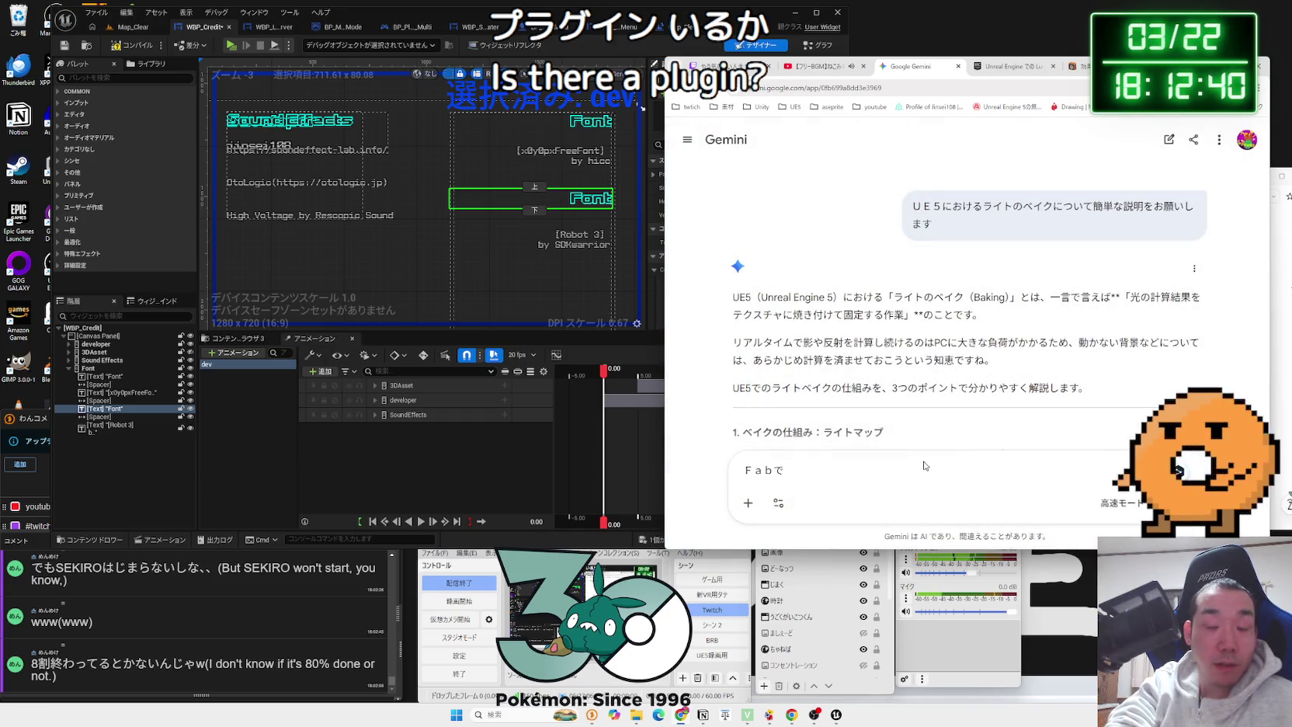
# Step: Type a Japanese question asking whether a plugin obtained from Fab should be credited
pyautogui.write('入手したぶら')
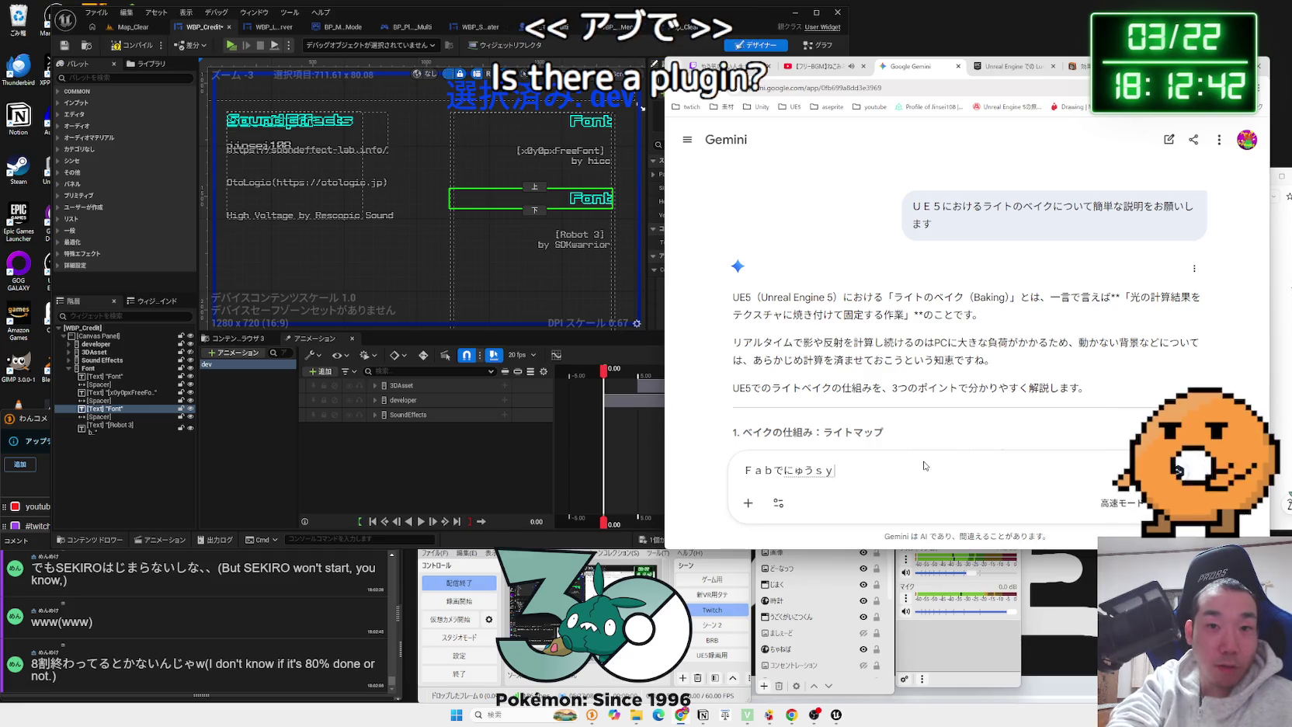
pyautogui.write('ぐい')
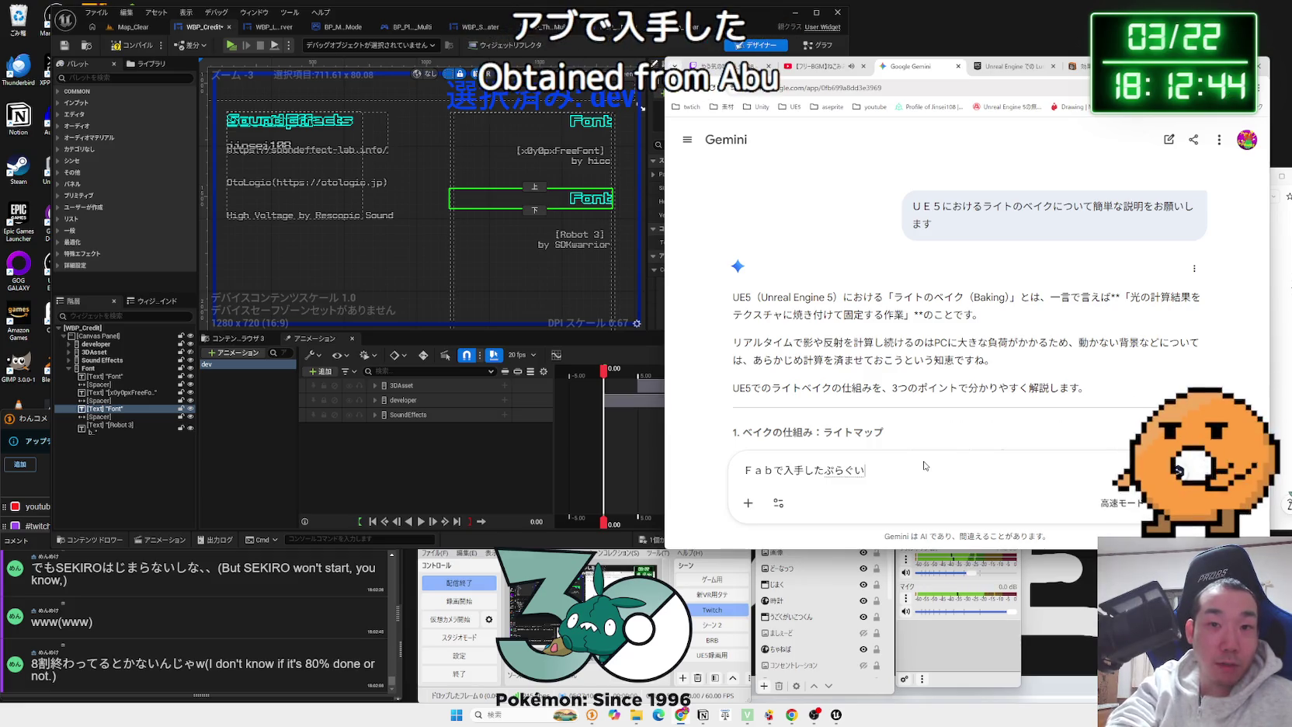
pyautogui.write('なども')
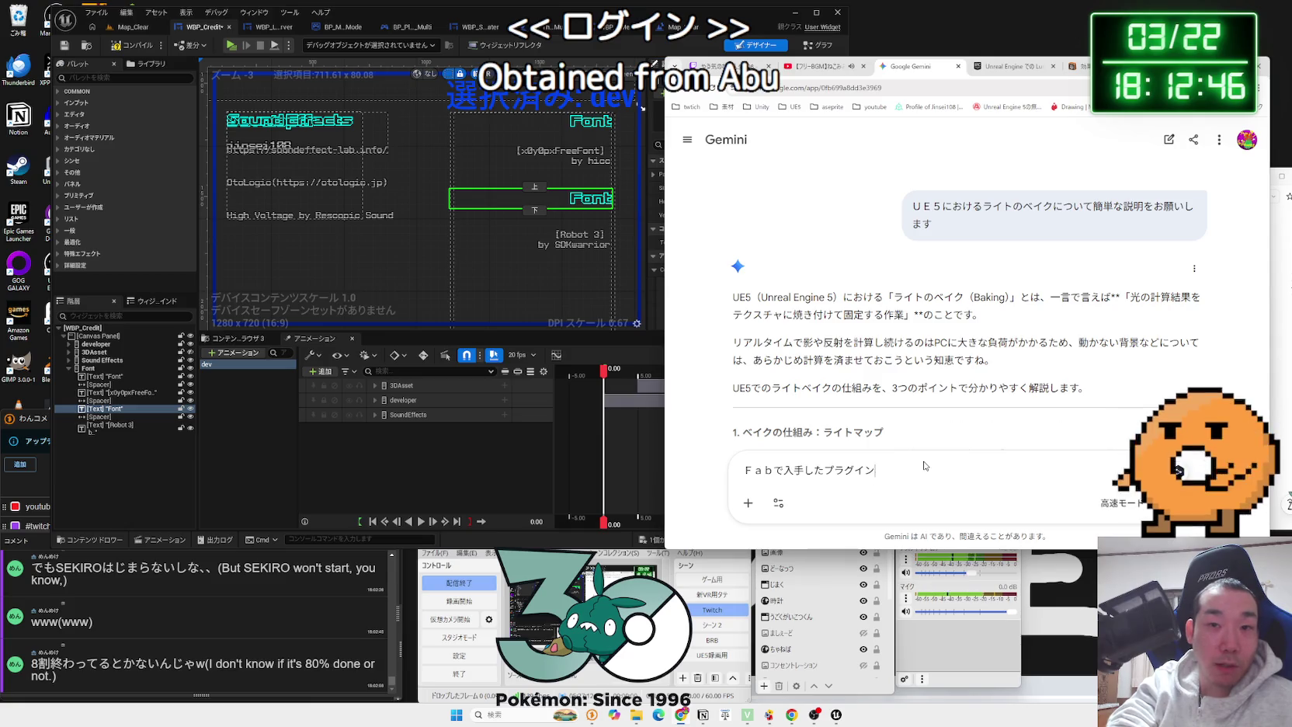
pyautogui.write('も')
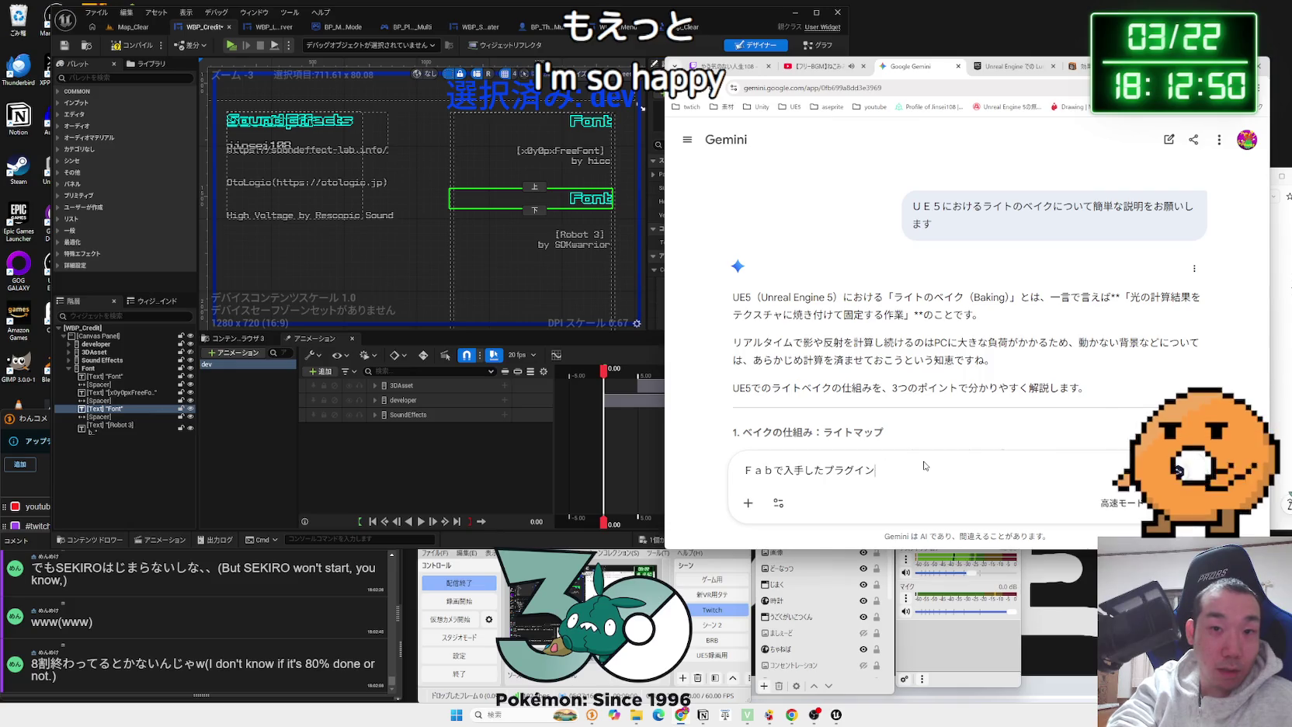
pyautogui.write('ｔｏ')
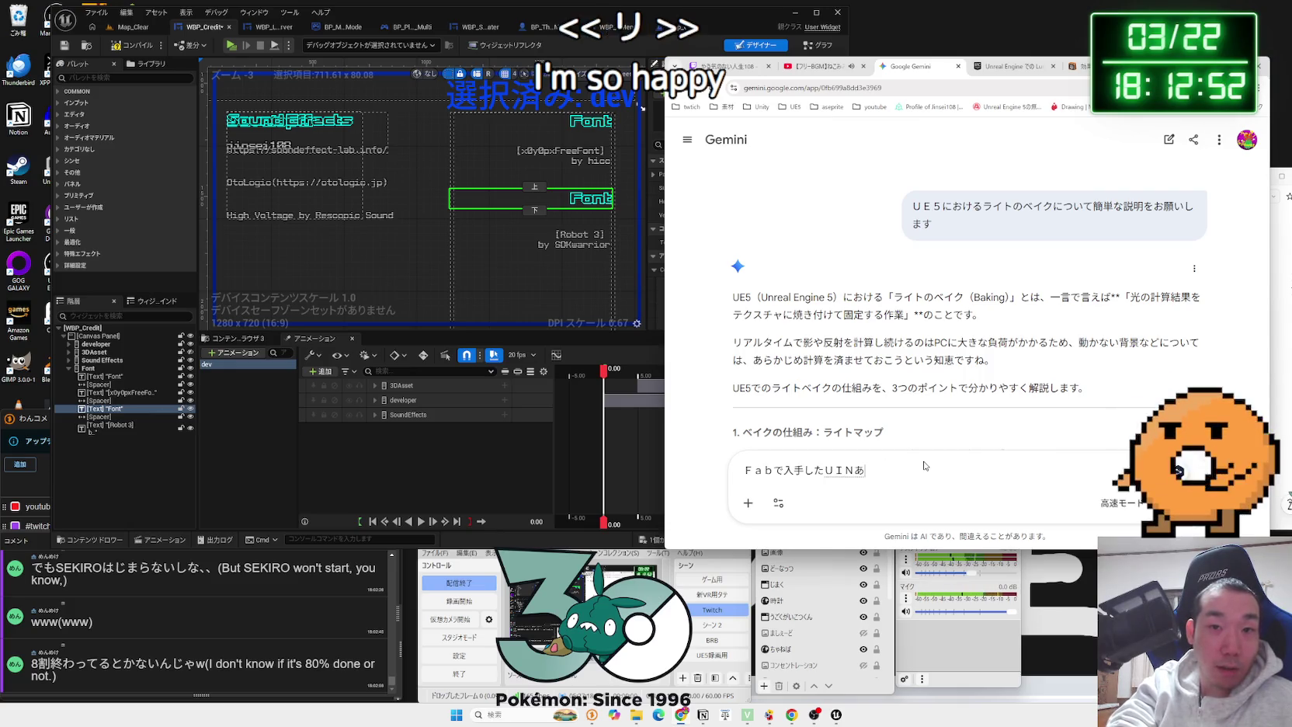
pyautogui.press('BackSpace')
pyautogui.press('BackSpace')
pyautogui.write('avigationWidgetが')
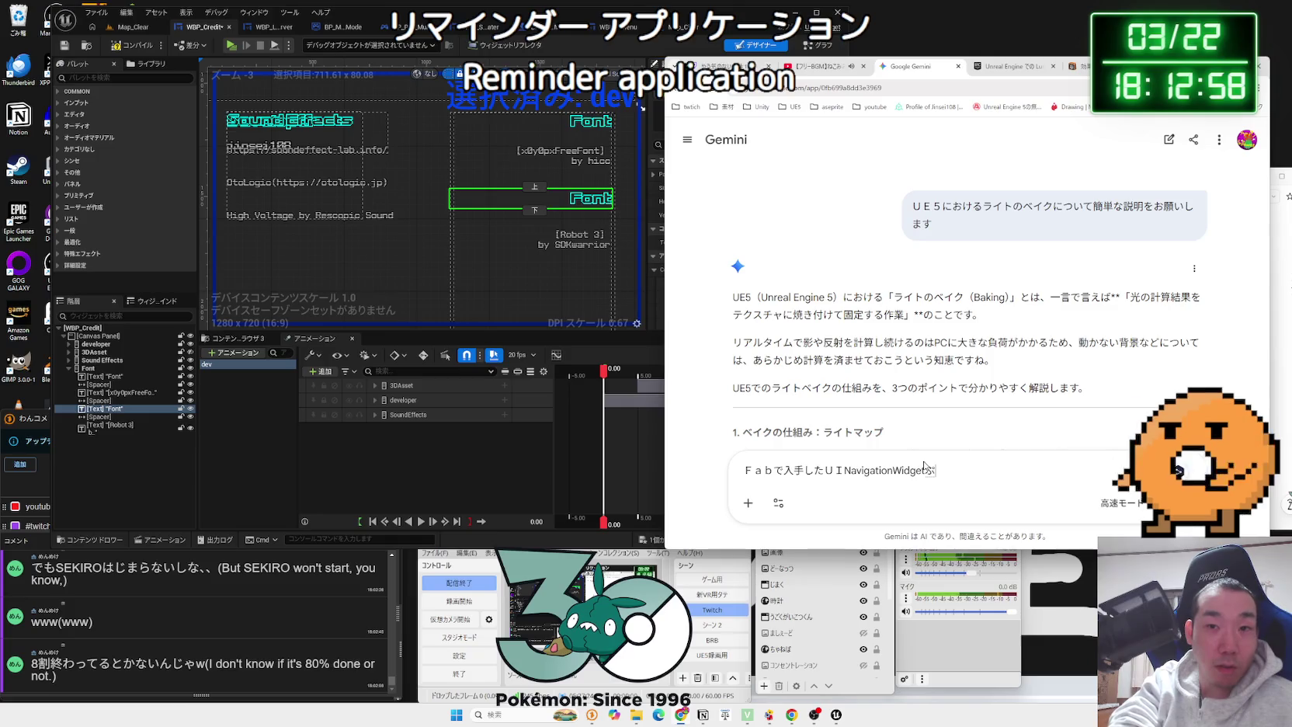
pyautogui.press('BackSpace')
pyautogui.write('Plugin')
pyautogui.write('はクレジット表記したほうがいいですか')
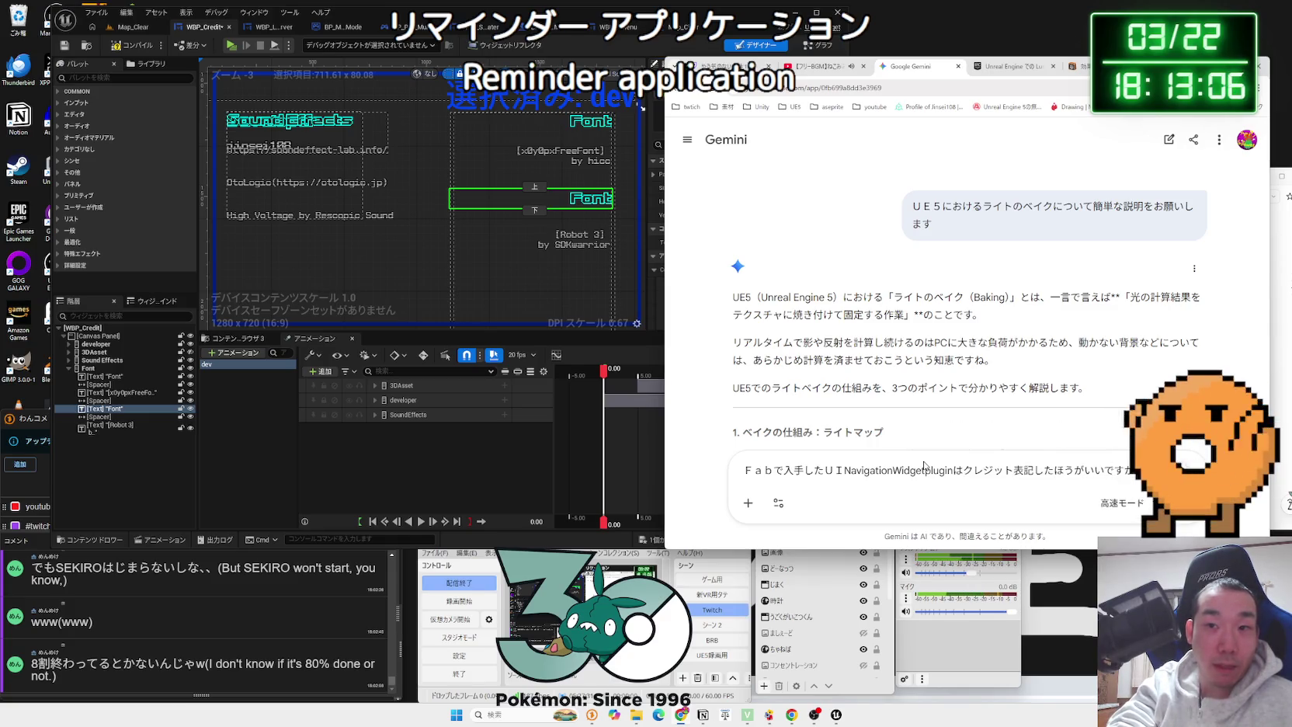
# Step: Send the question and read Gemini's reply: no credit needed, optional SPECIAL THANKS / MIDDLEWARE block
pyautogui.press('Return')
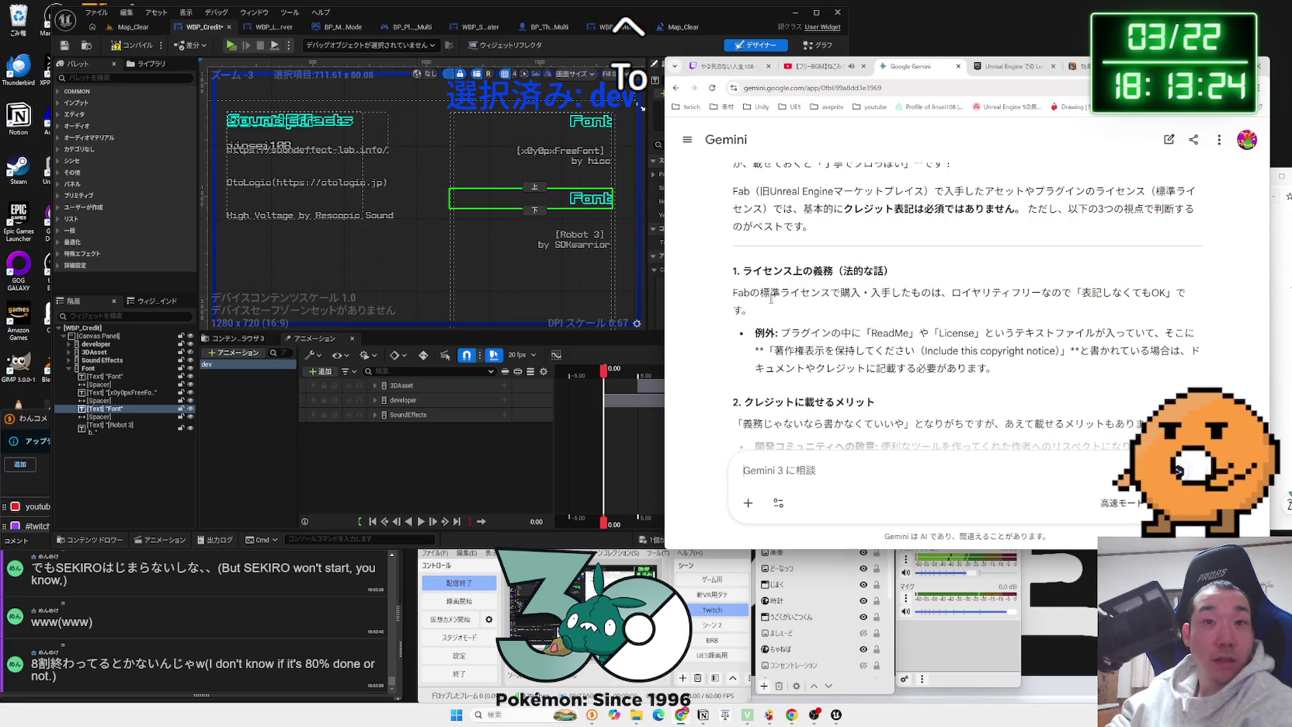
pyautogui.moveTo(771, 299)
pyautogui.mouseDown()
pyautogui.moveTo(1187, 293)
pyautogui.moveTo(771, 294)
pyautogui.mouseUp()
pyautogui.click(771, 294)
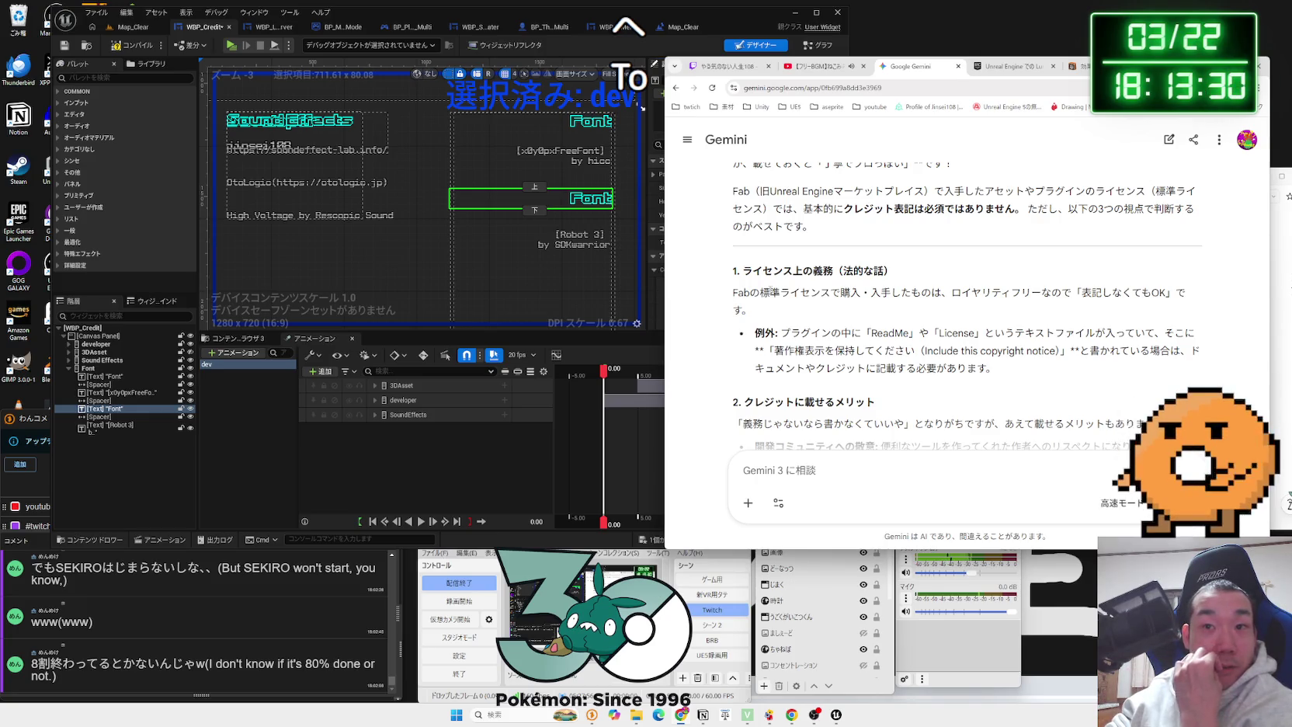
pyautogui.scroll(-2, 771, 291)
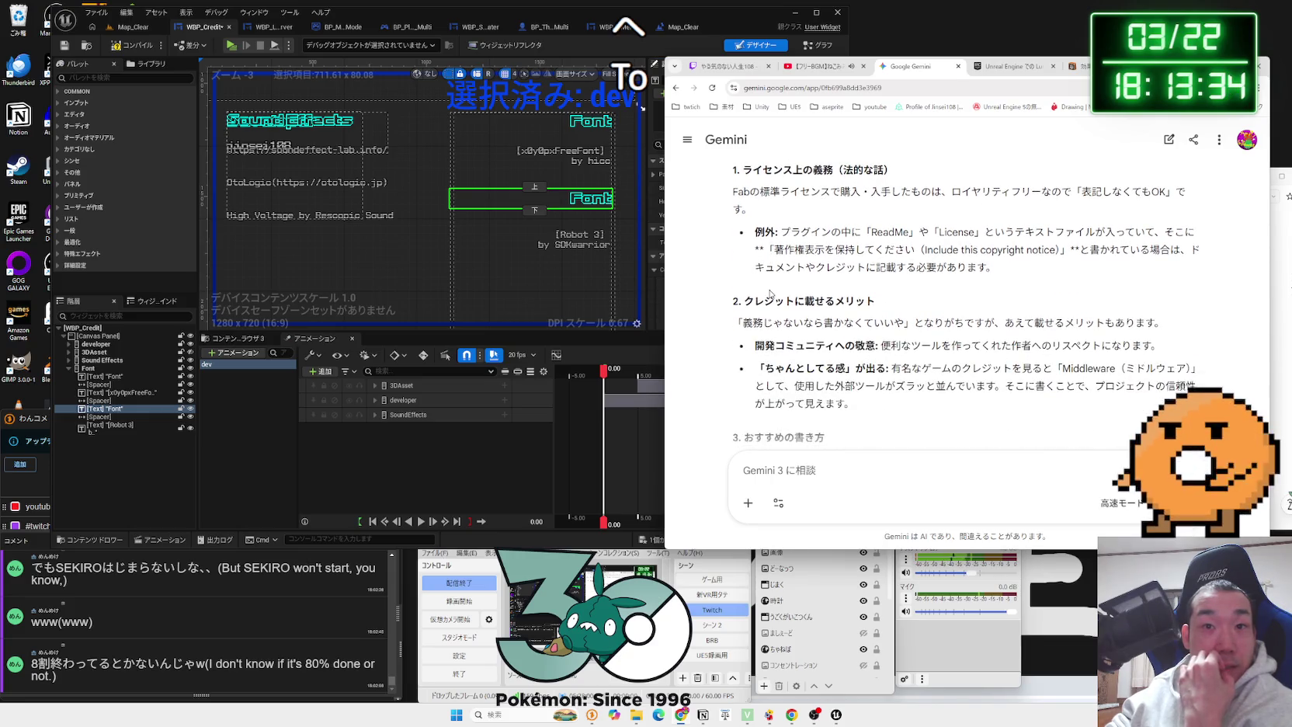
pyautogui.scroll(-5, 771, 293)
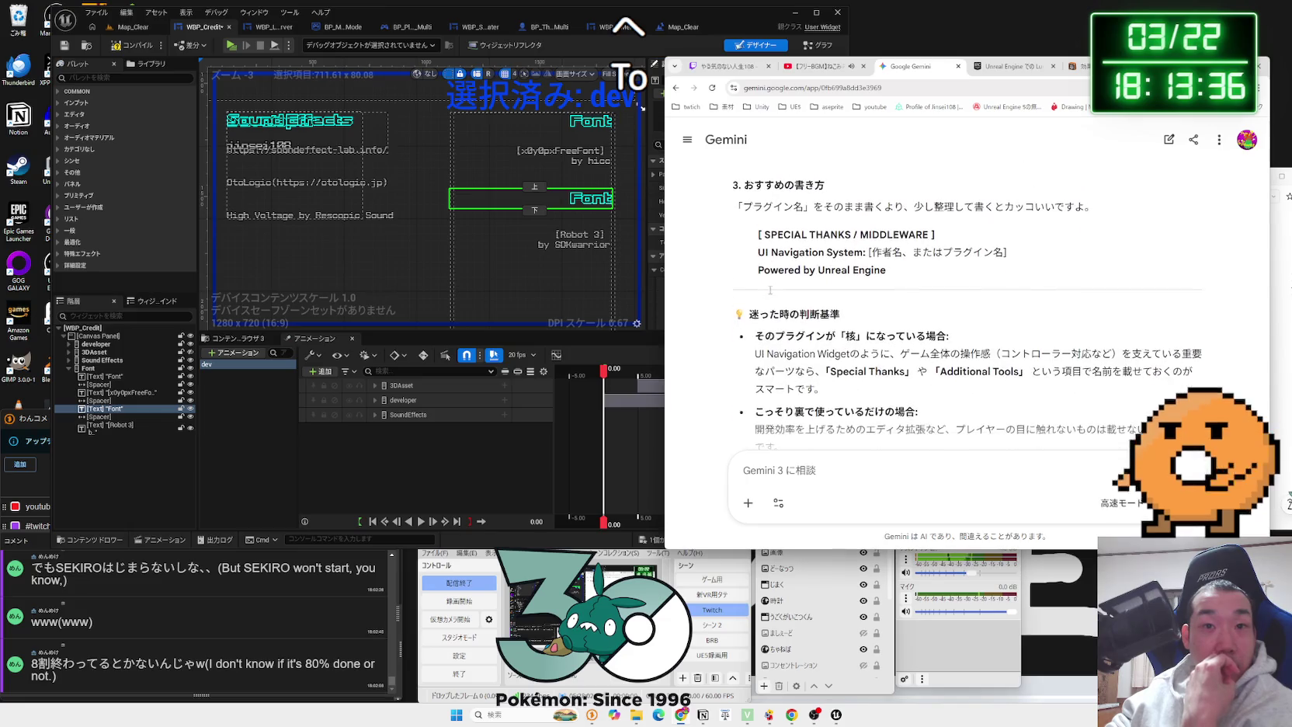
pyautogui.scroll(-1, 771, 293)
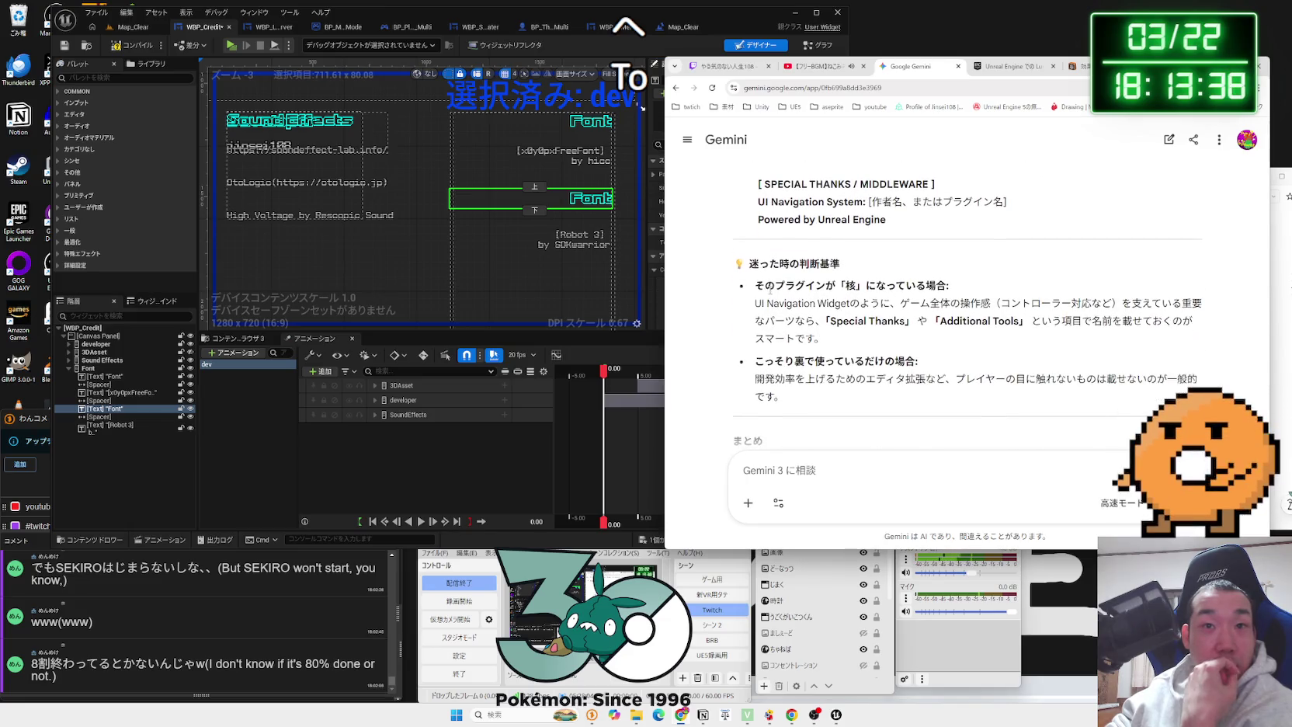
pyautogui.click(581, 16)
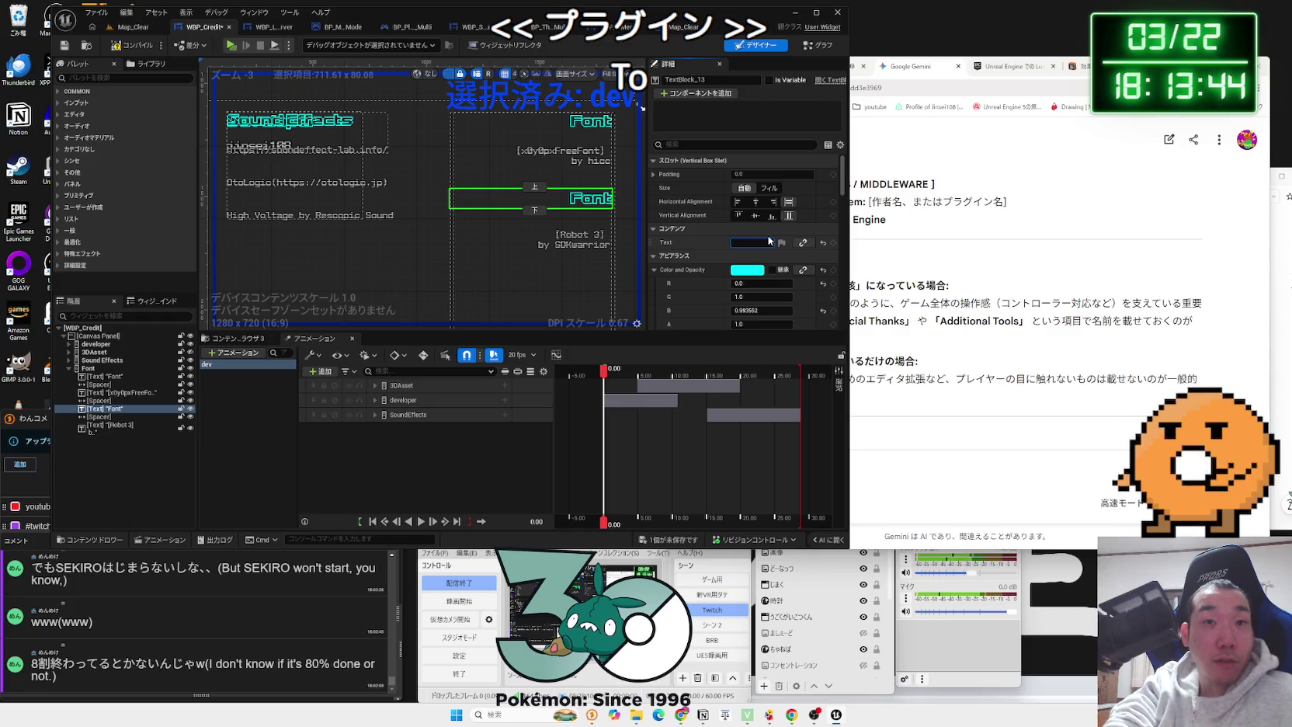
# Step: Rename the duplicate heading above the Robot 3 credit to 'Plugins'
pyautogui.write('Plugins')
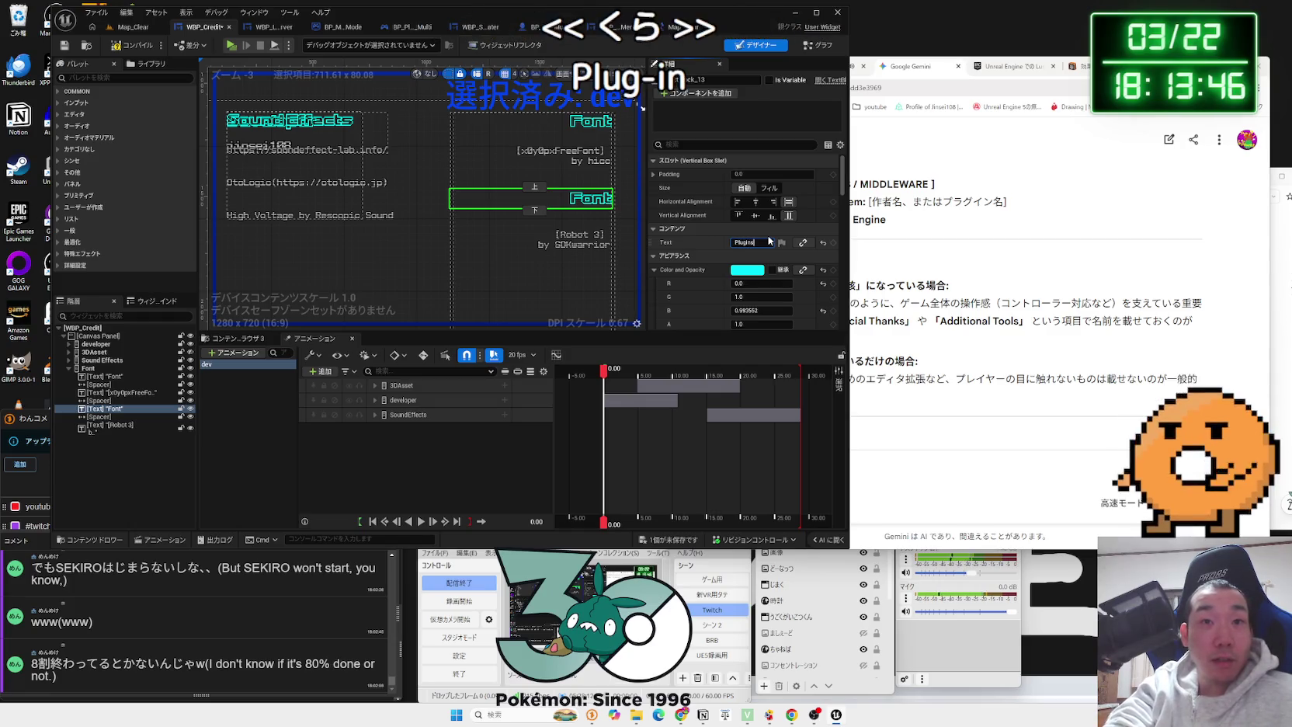
pyautogui.press('Return')
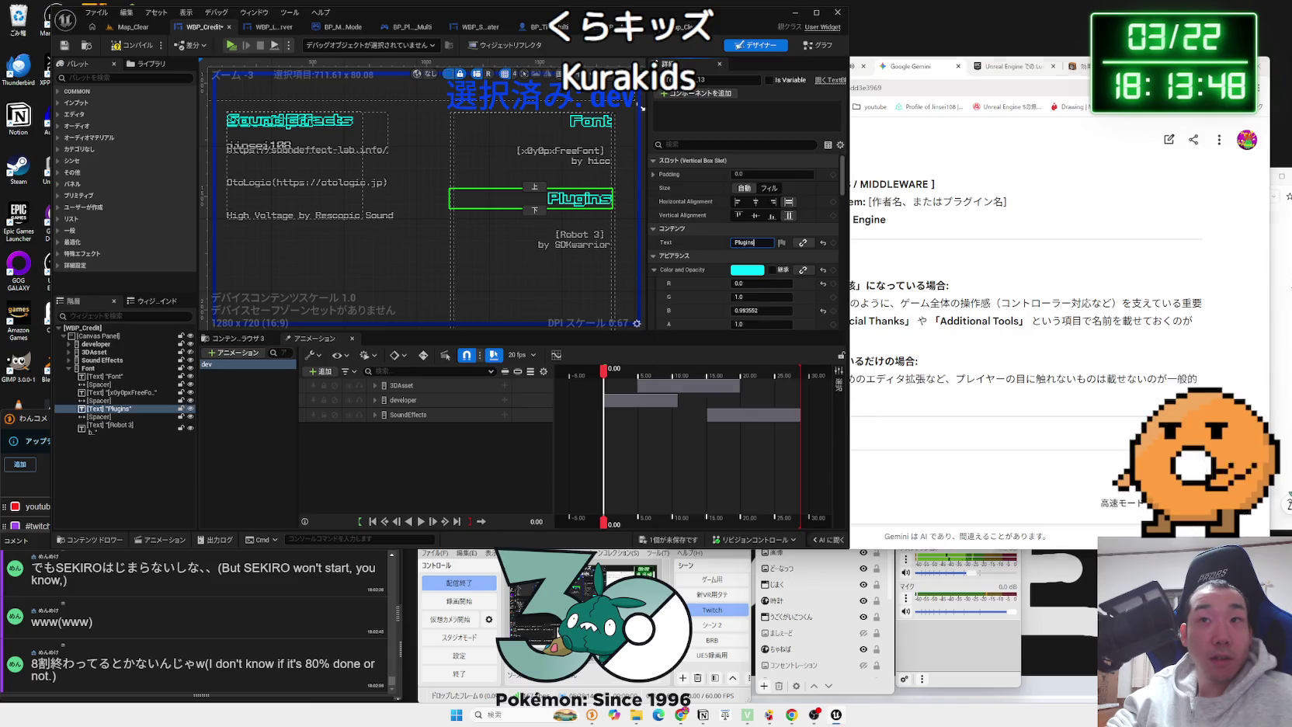
pyautogui.hotkey('alt', 'Tab')
# Step: Search Google for 'Plugins', correcting the misspelled 'Plusings' query
pyautogui.write('Plusing')
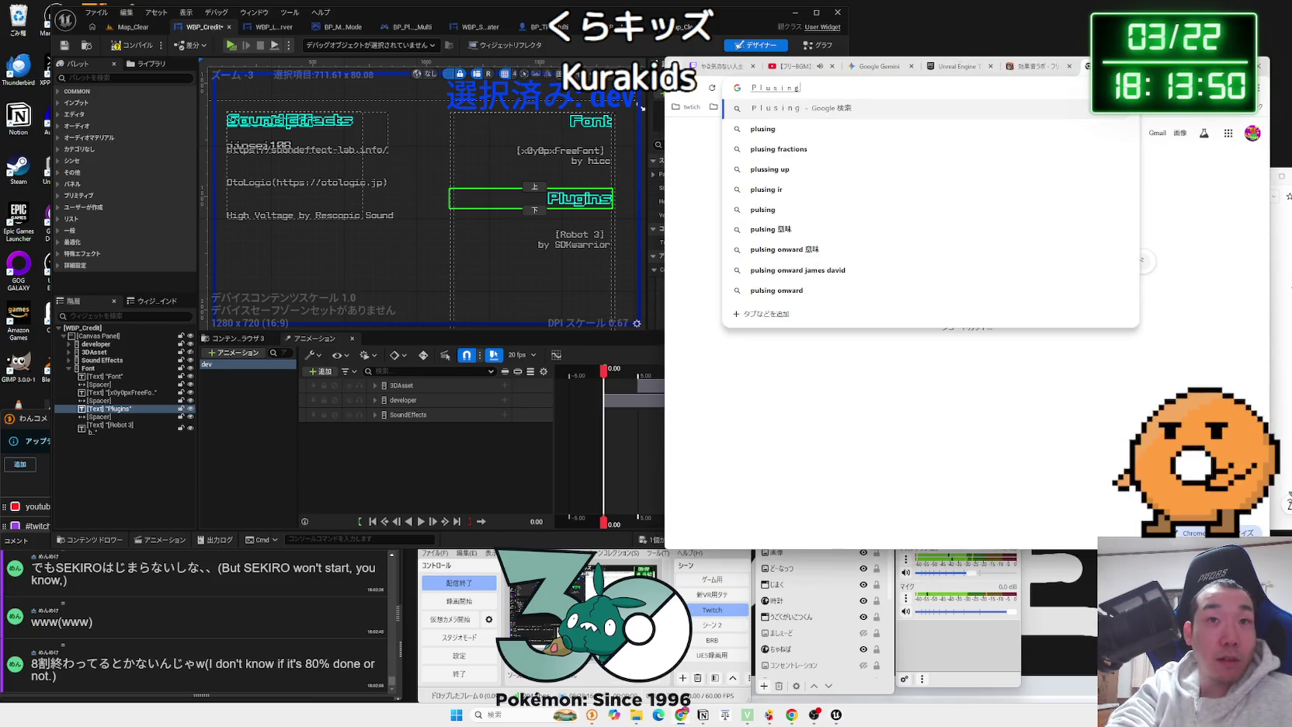
pyautogui.write('s')
pyautogui.press('Return')
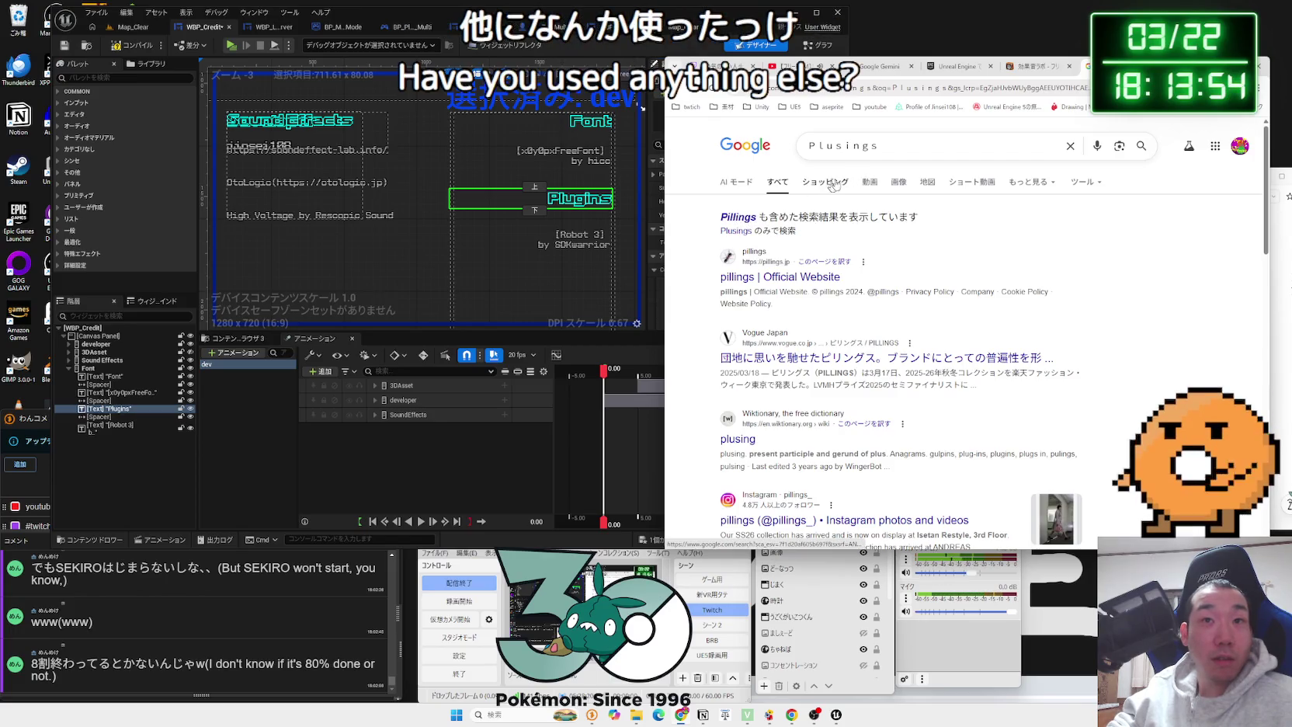
pyautogui.click(900, 152)
pyautogui.press('BackSpace')
pyautogui.press('BackSpace')
pyautogui.press('BackSpace')
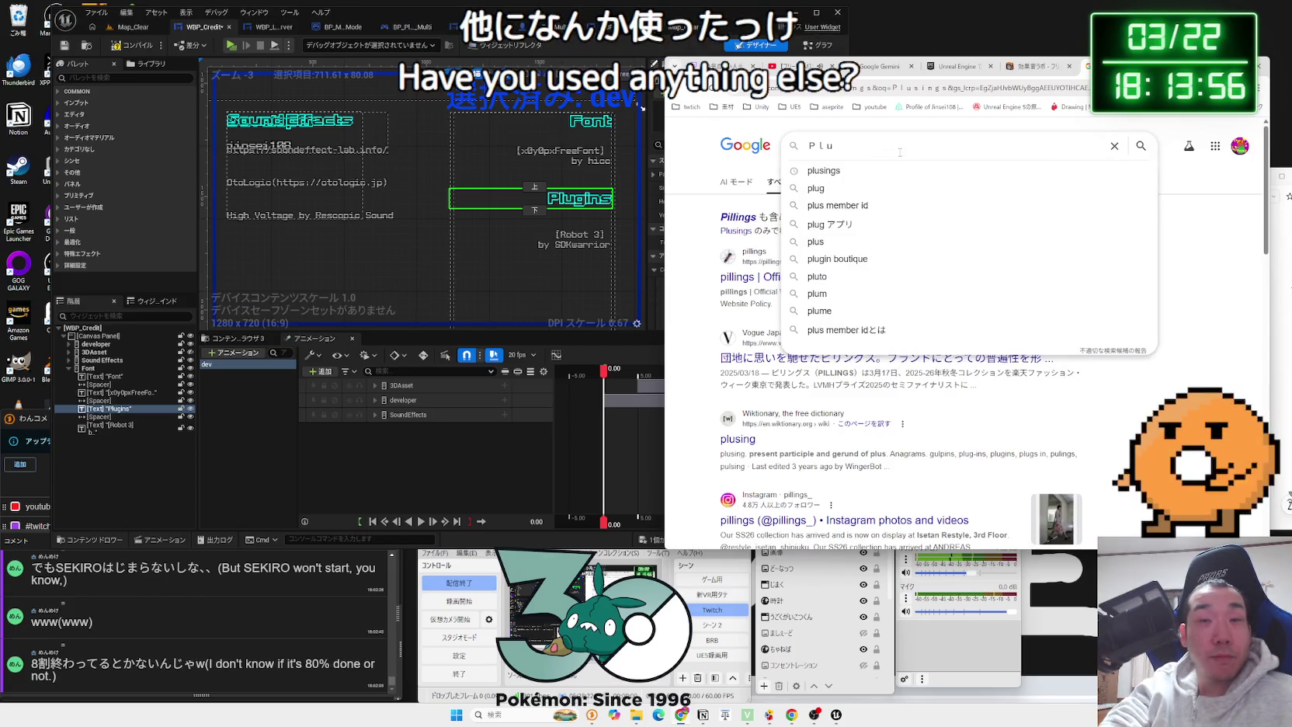
pyautogui.write('g')
pyautogui.press('BackSpace')
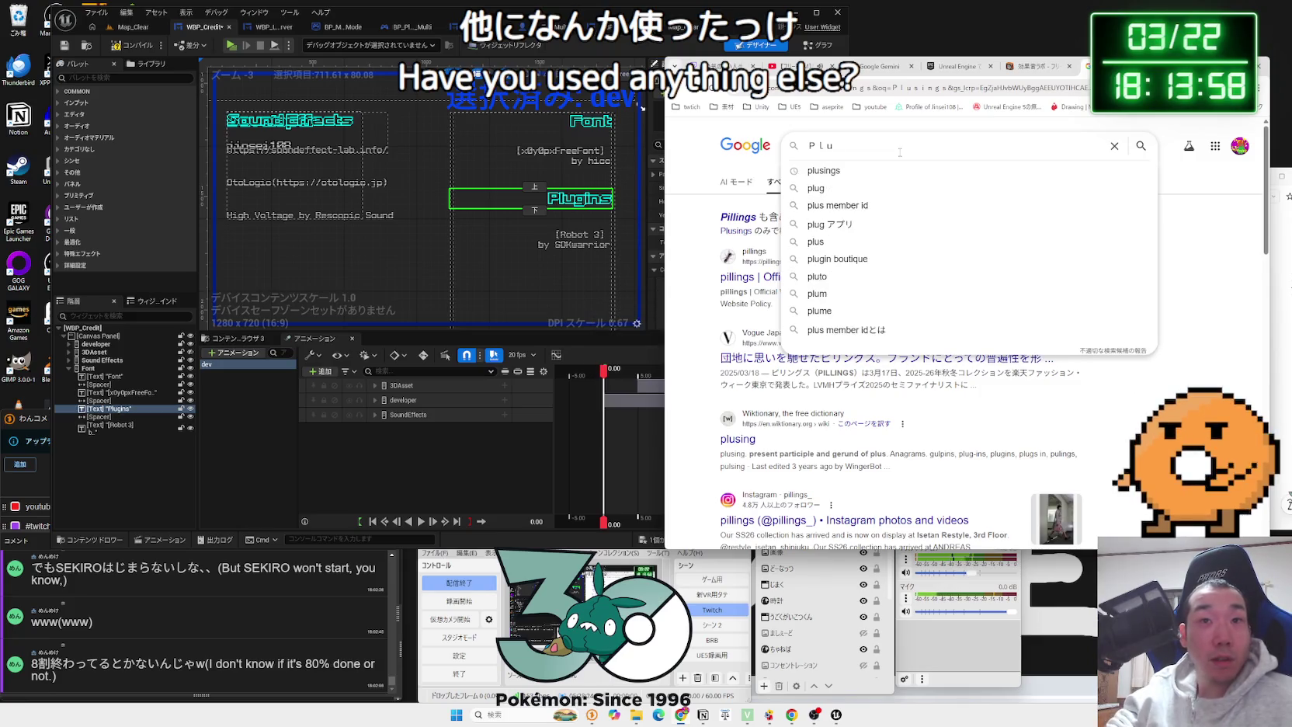
pyautogui.write('gins')
pyautogui.press('Return')
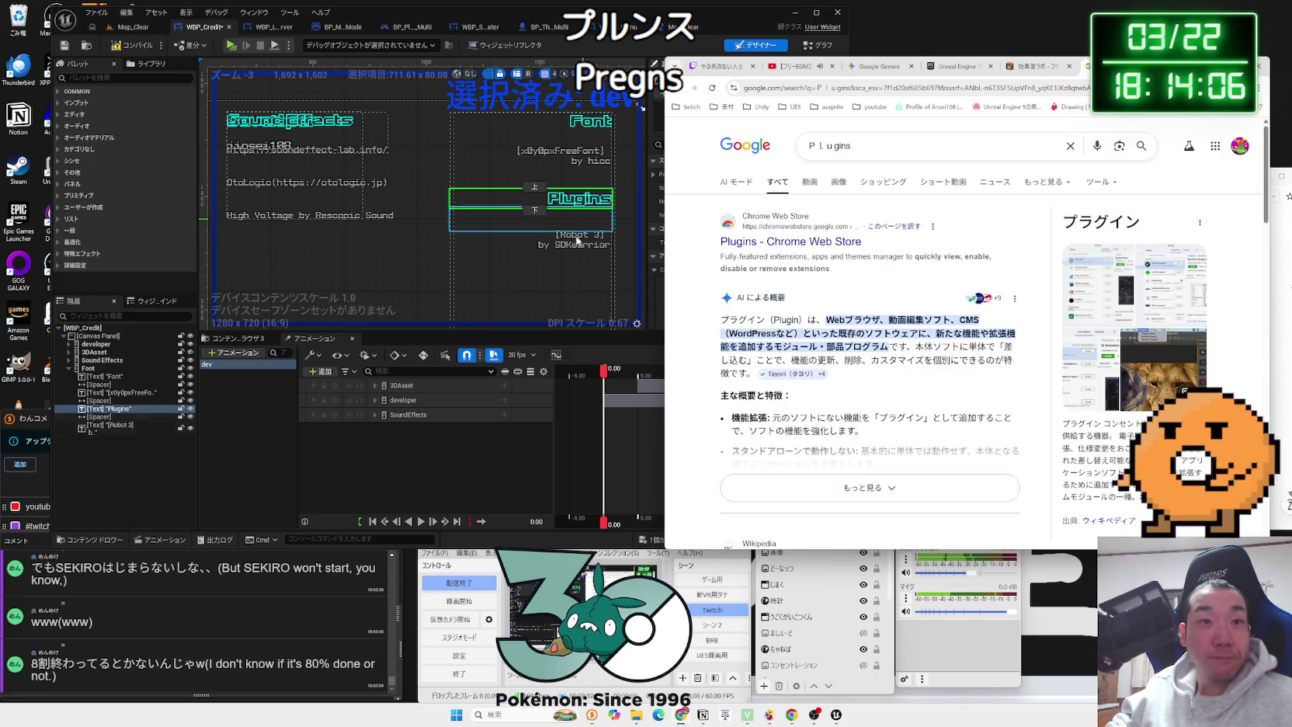
pyautogui.click(576, 241)
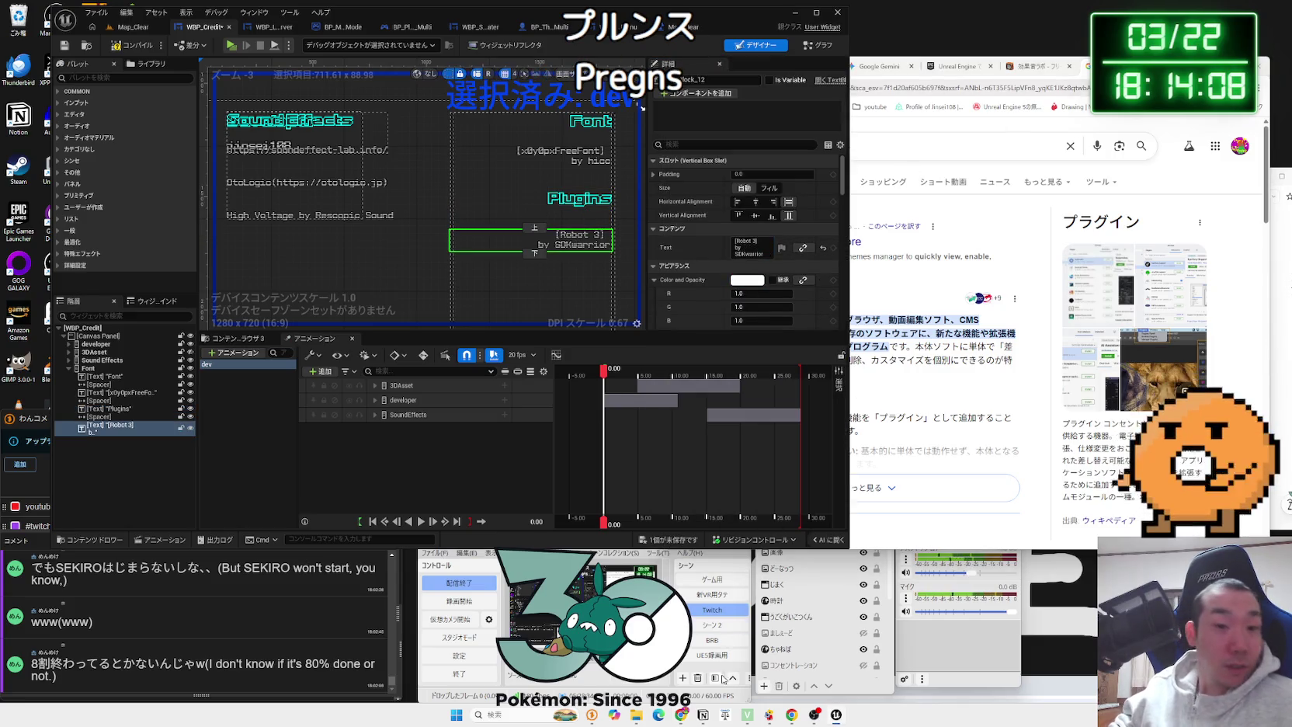
# Step: Select the 'UI Navigation 3.0 by Goncas Mage' line in the Notion credit notes
pyautogui.click(702, 715)
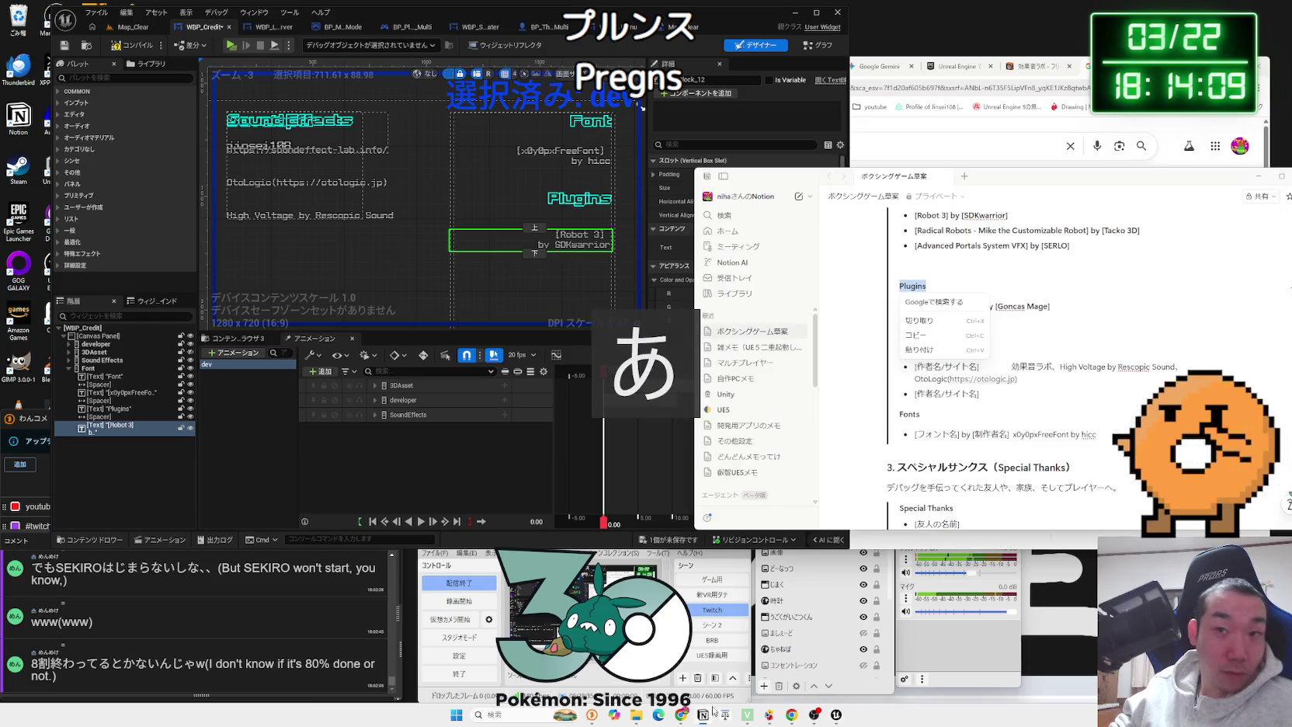
pyautogui.click(1064, 397)
pyautogui.scroll(-2, 1063, 394)
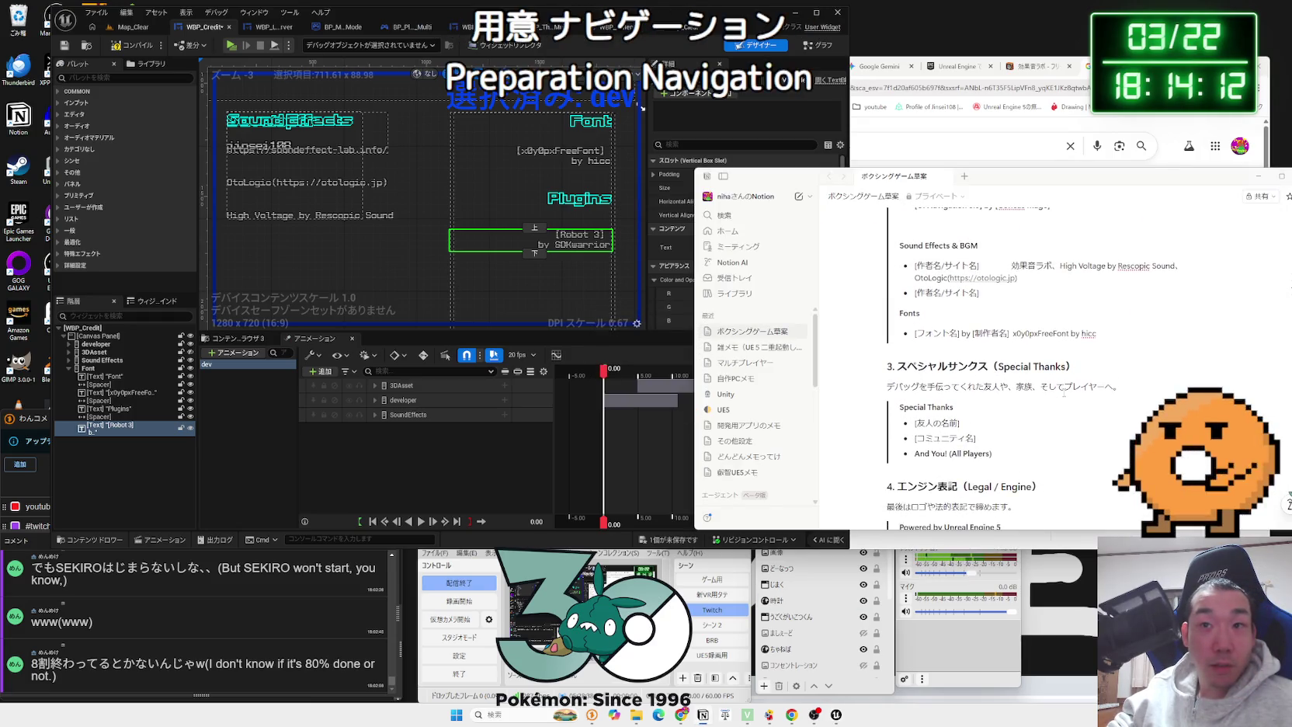
pyautogui.scroll(2, 1063, 392)
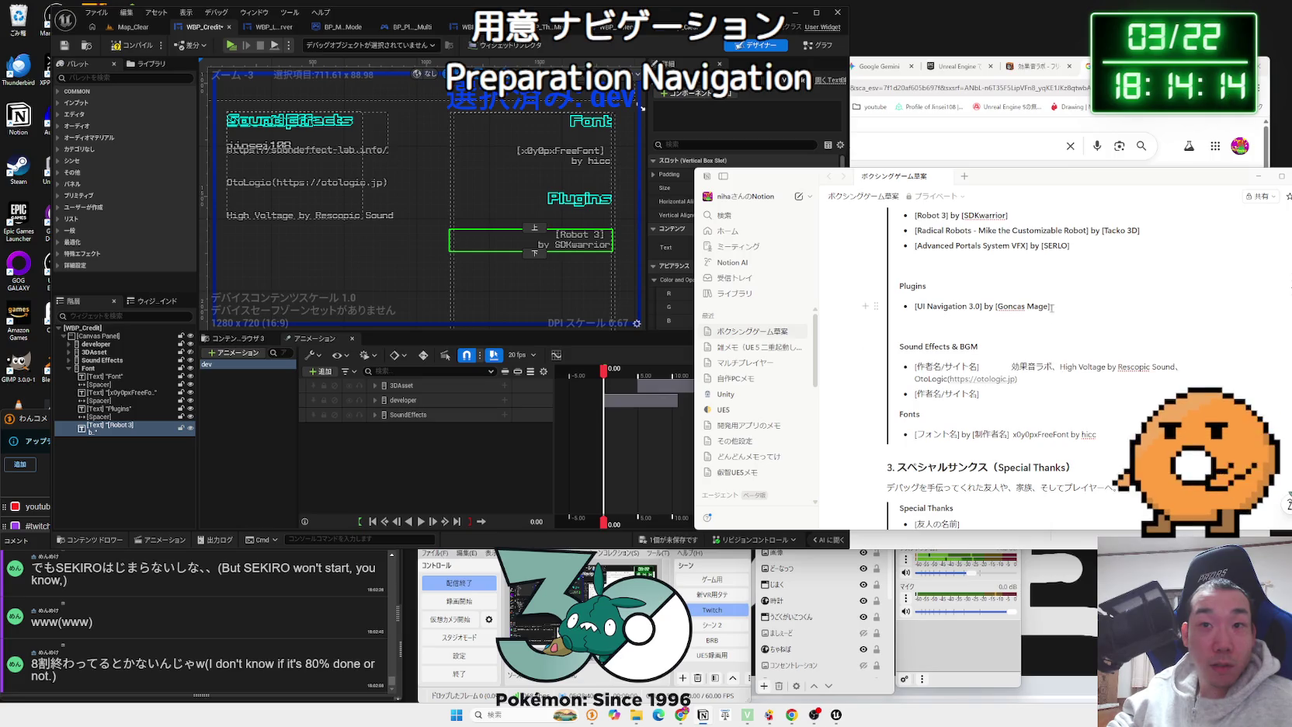
pyautogui.moveTo(1051, 308); pyautogui.dragTo(915, 310)
pyautogui.hotkey('ctrl', 'c')
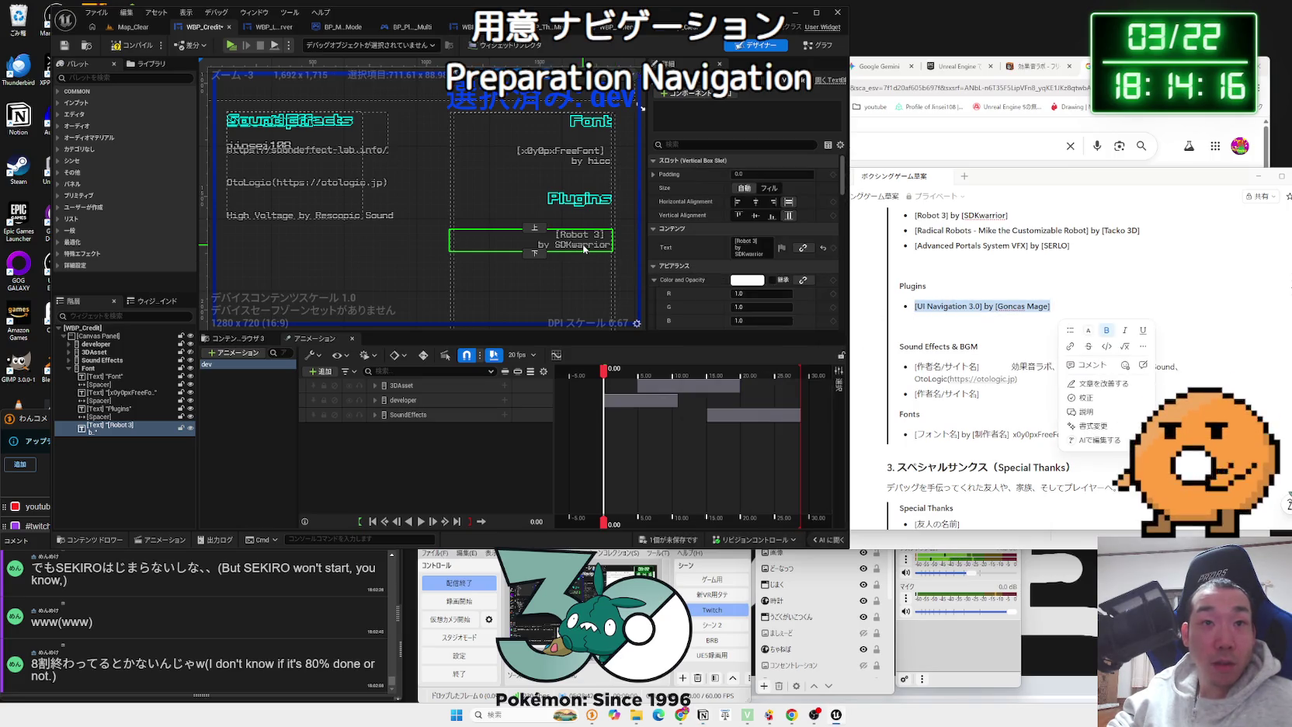
# Step: Paste it as the former Robot 3 credit's text under Plugins and remove the trailing space
pyautogui.click(752, 244)
pyautogui.hotkey('ctrl', 'v')
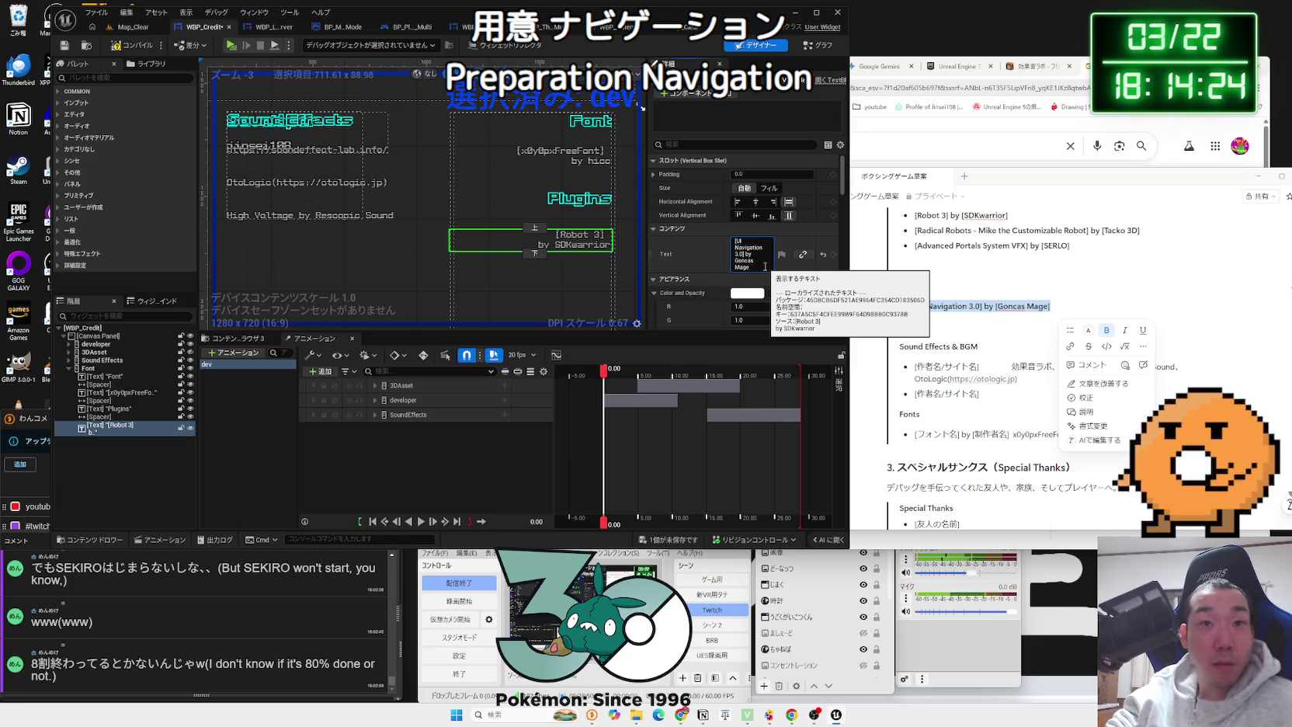
pyautogui.press('Return')
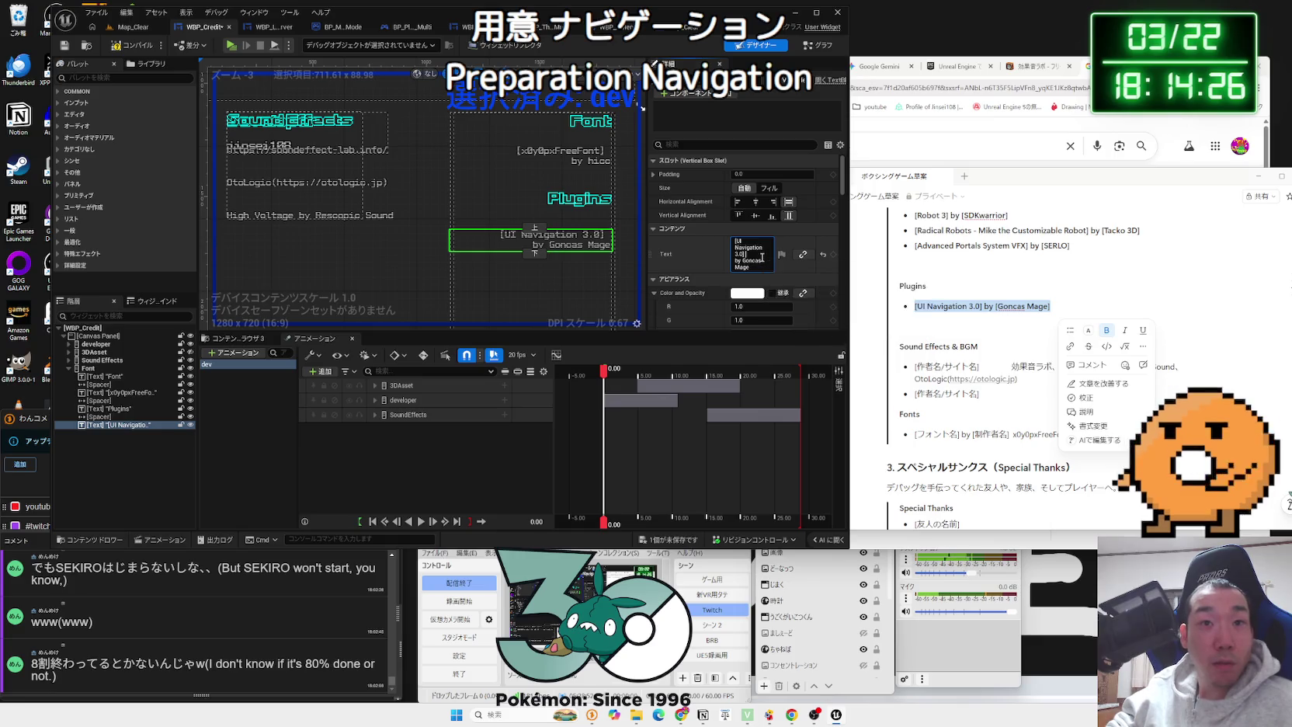
pyautogui.press('BackSpace')
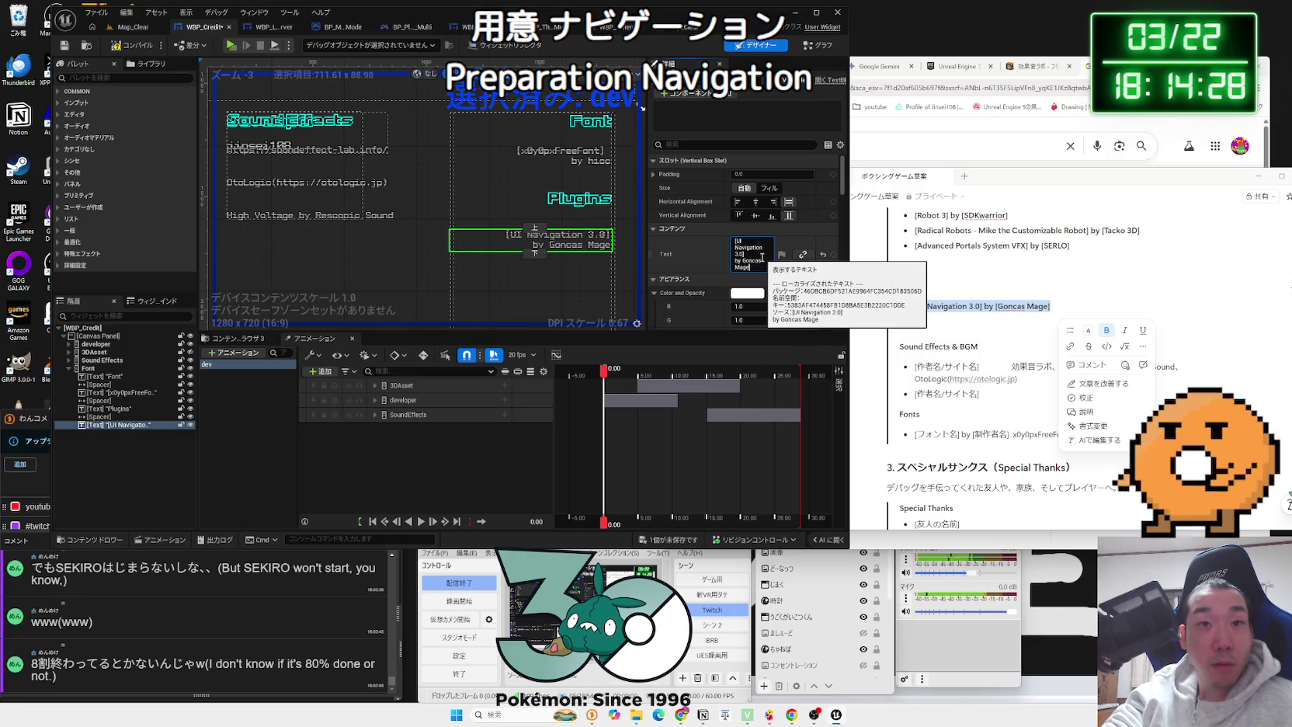
pyautogui.scroll(2, 594, 152)
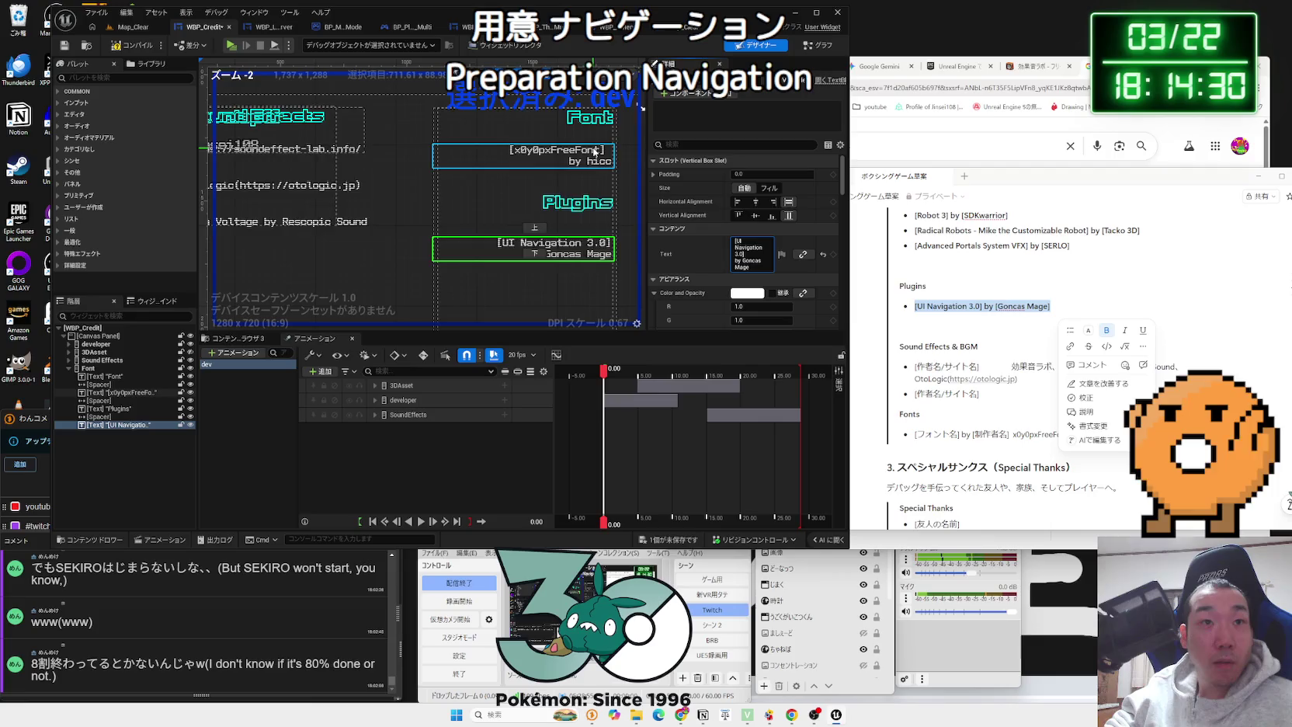
# Step: Delete the newline in the '[x0y0pxFreeFont] by hicc' credit text and commit it
pyautogui.click(594, 152)
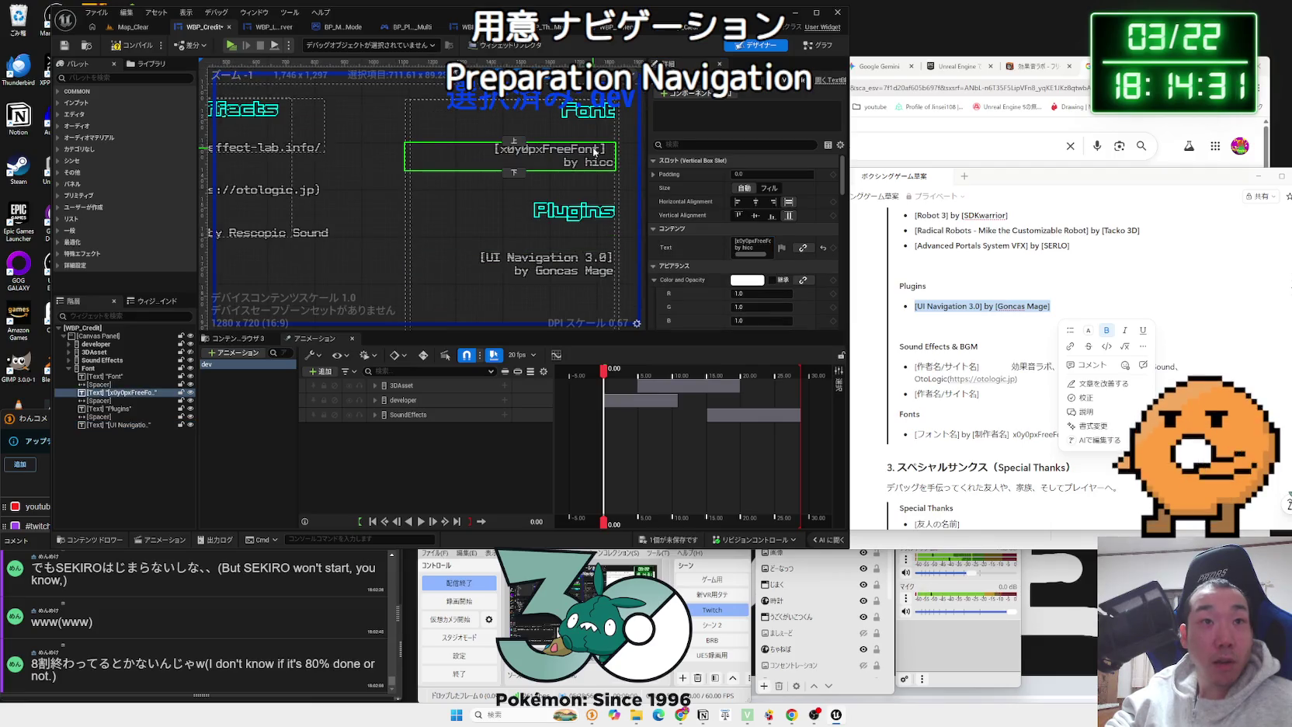
pyautogui.click(761, 246)
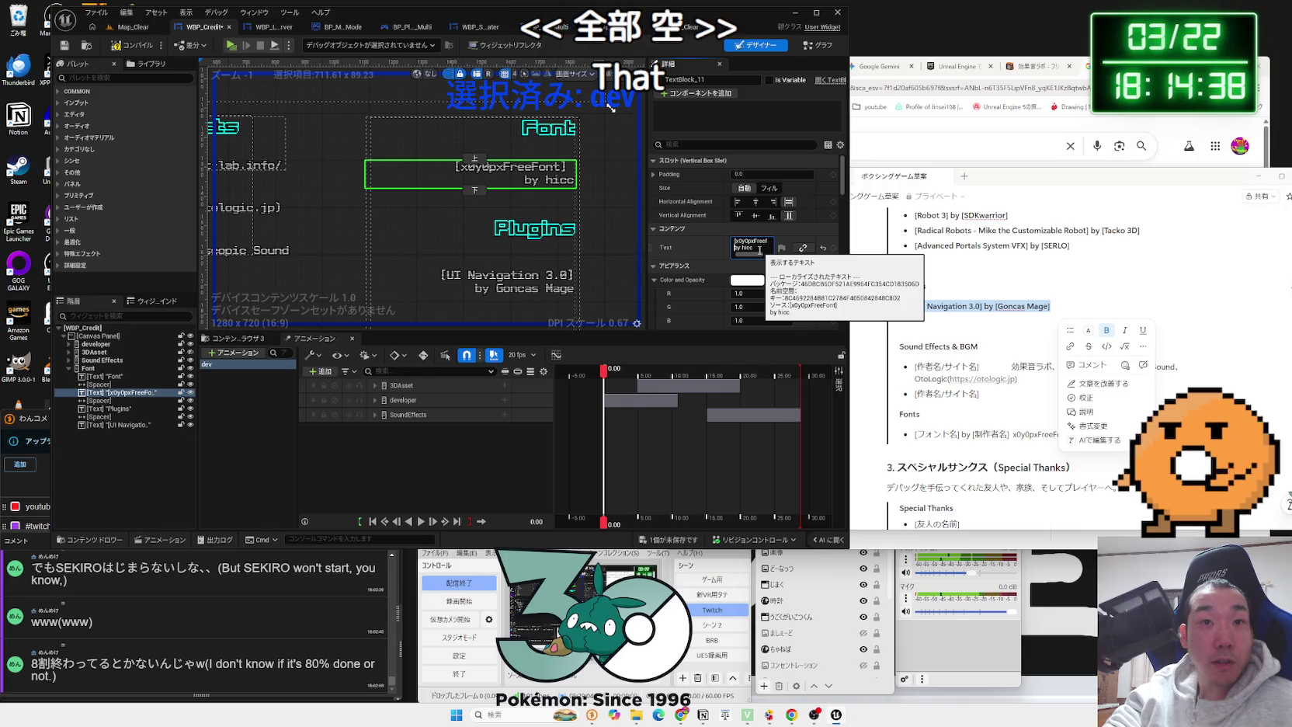
pyautogui.press('End')
pyautogui.press('Delete')
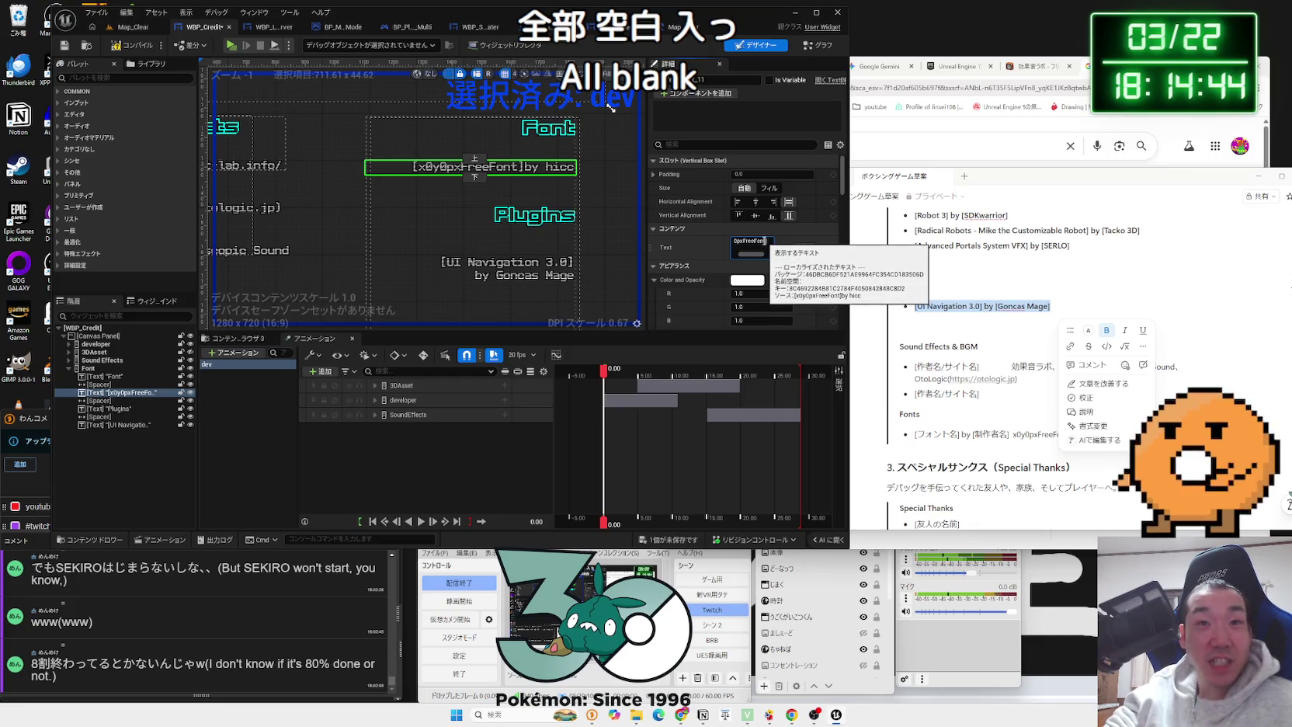
pyautogui.press('Return')
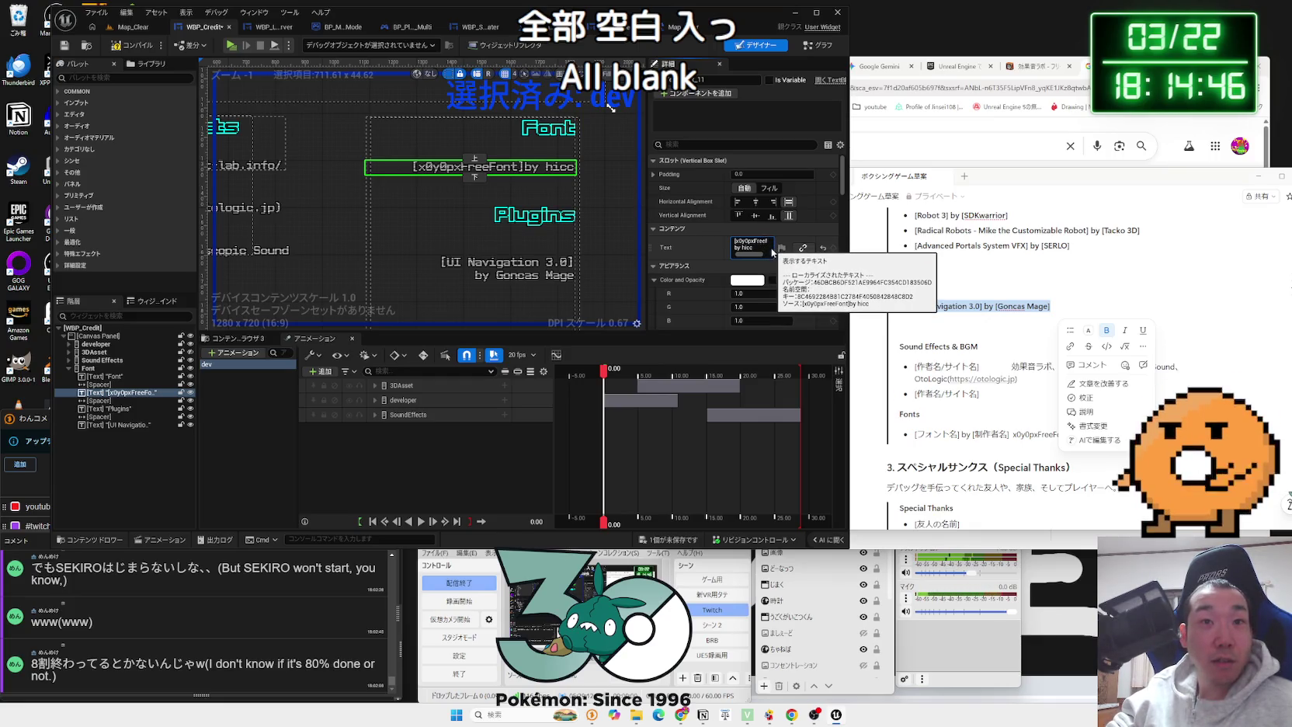
pyautogui.scroll(-2, 609, 233)
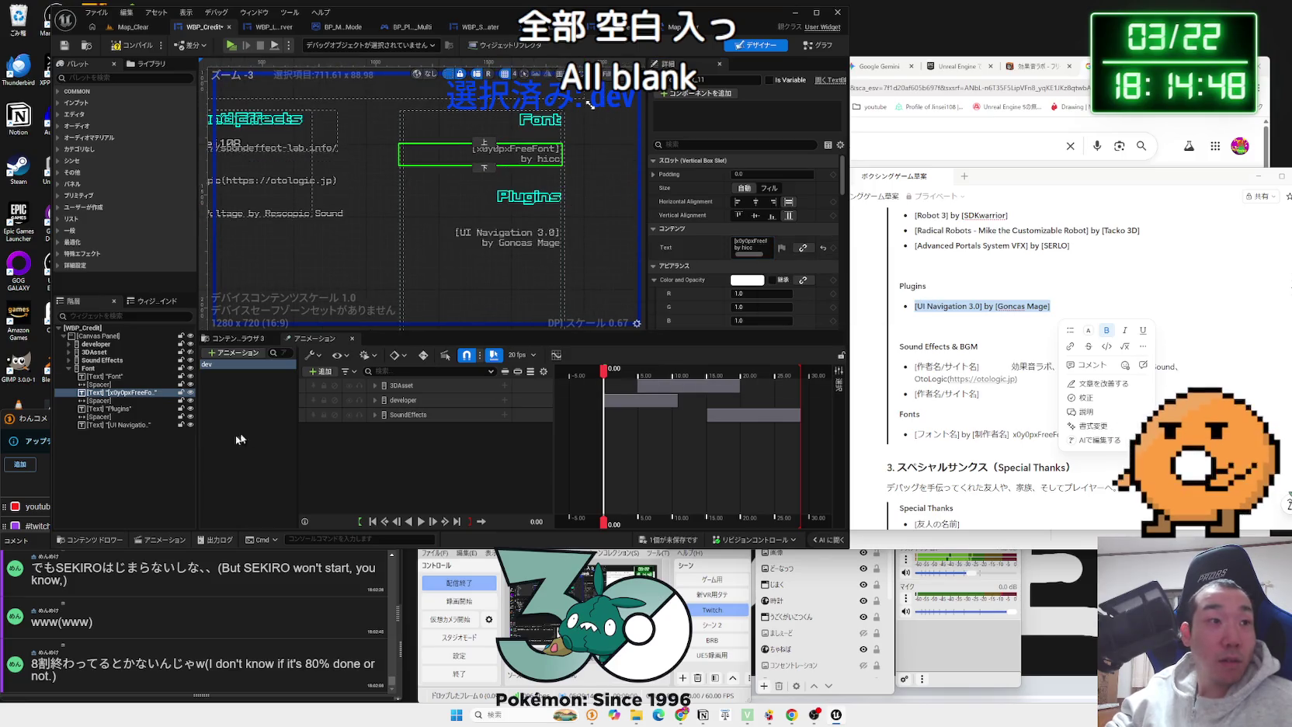
# Step: Show the 3DAsset section and add a line break after 'Sci-fi' in the Sci-fi Mech credit
pyautogui.click(190, 368)
pyautogui.click(190, 352)
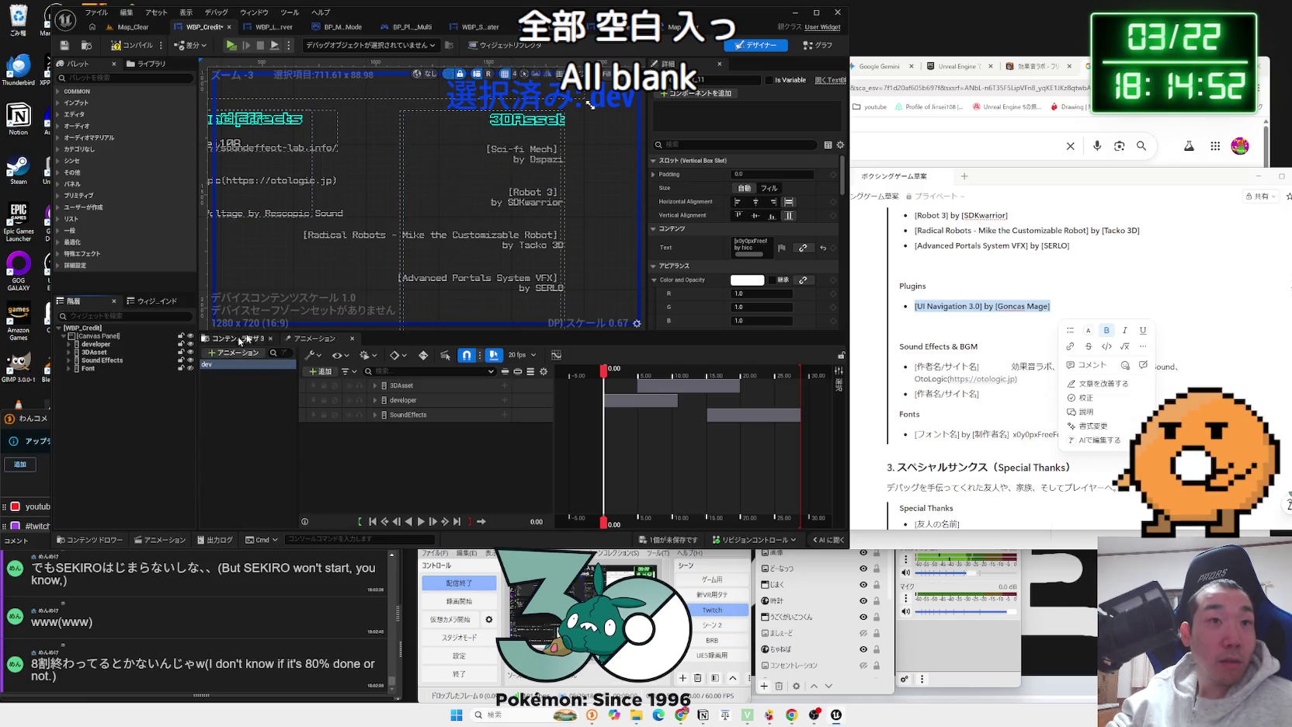
pyautogui.click(521, 153)
pyautogui.click(770, 244)
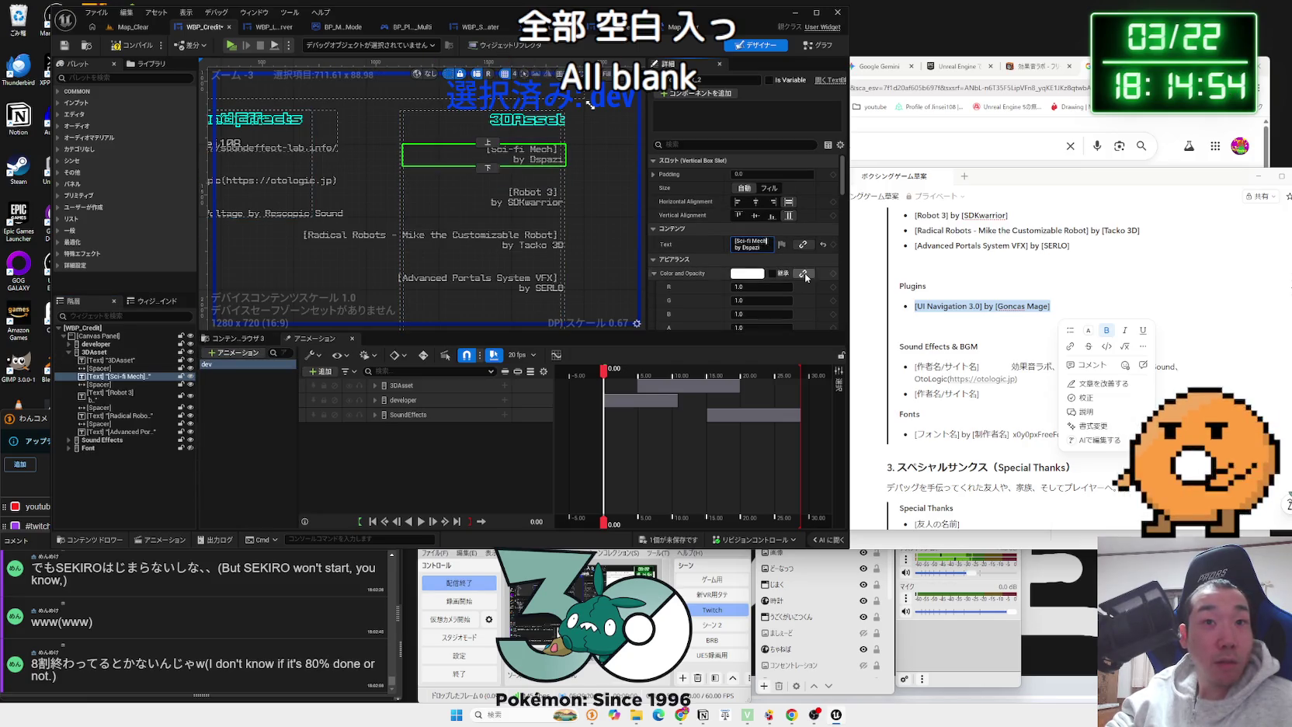
pyautogui.hotkey('shift', 'Return')
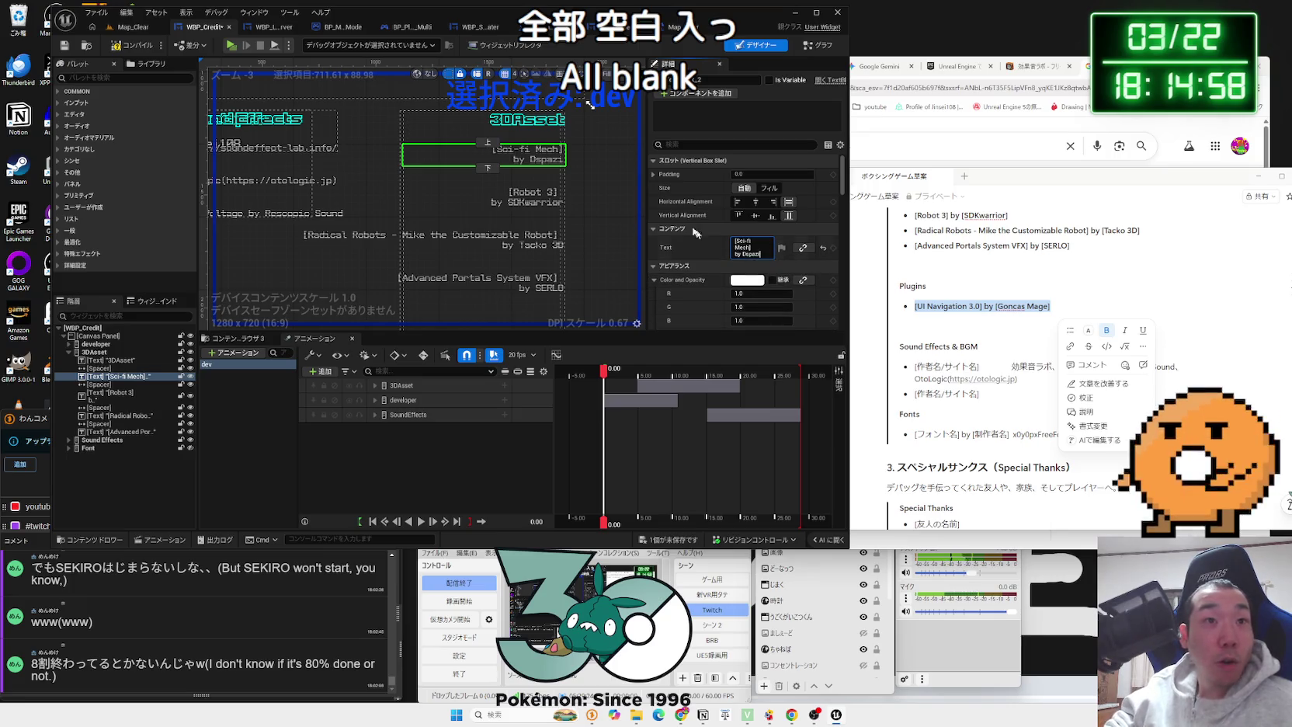
# Step: Rewrap the Robot 3 credit onto two lines with the break after '[Robot 3]'
pyautogui.click(522, 196)
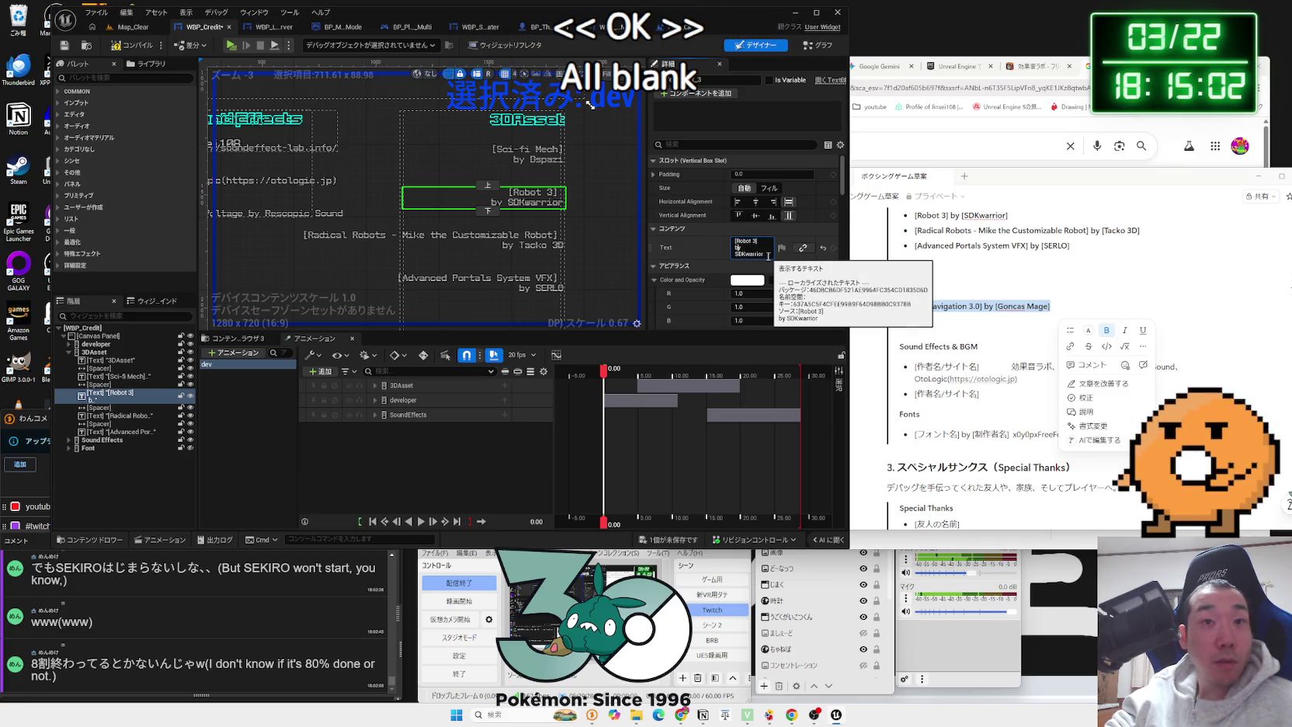
pyautogui.press('BackSpace')
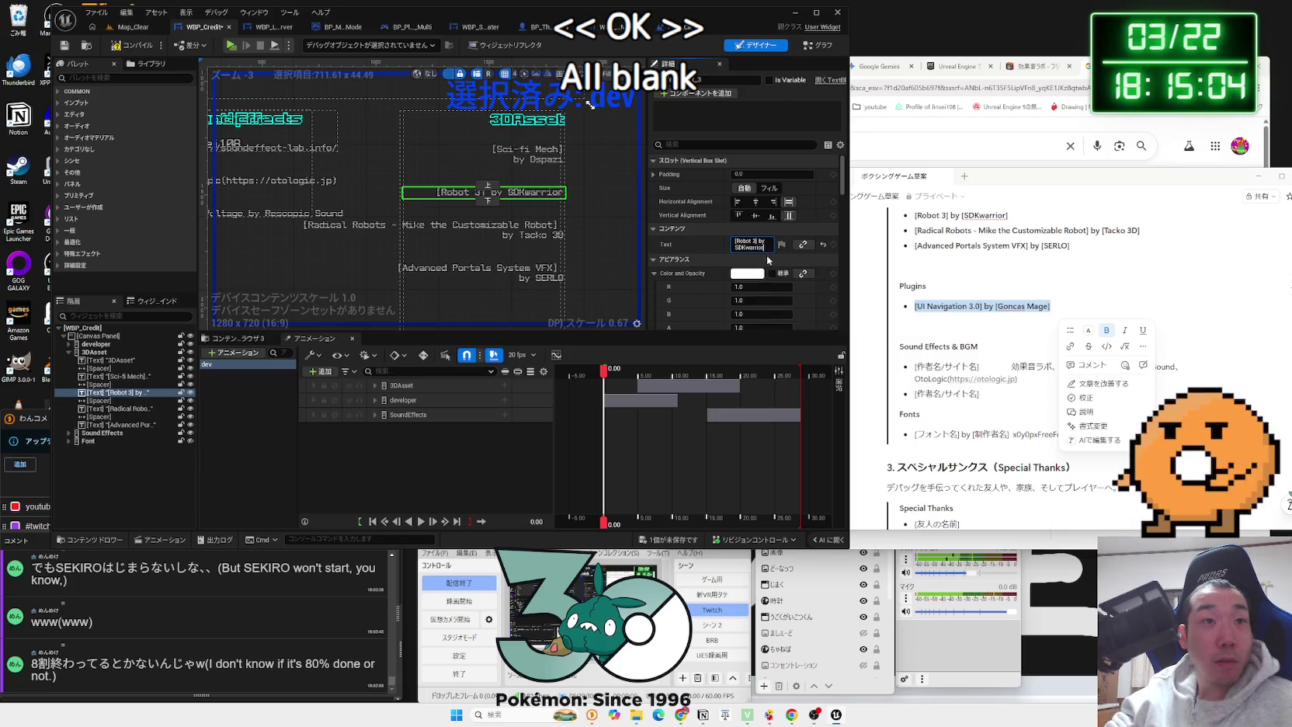
pyautogui.scroll(2, 529, 194)
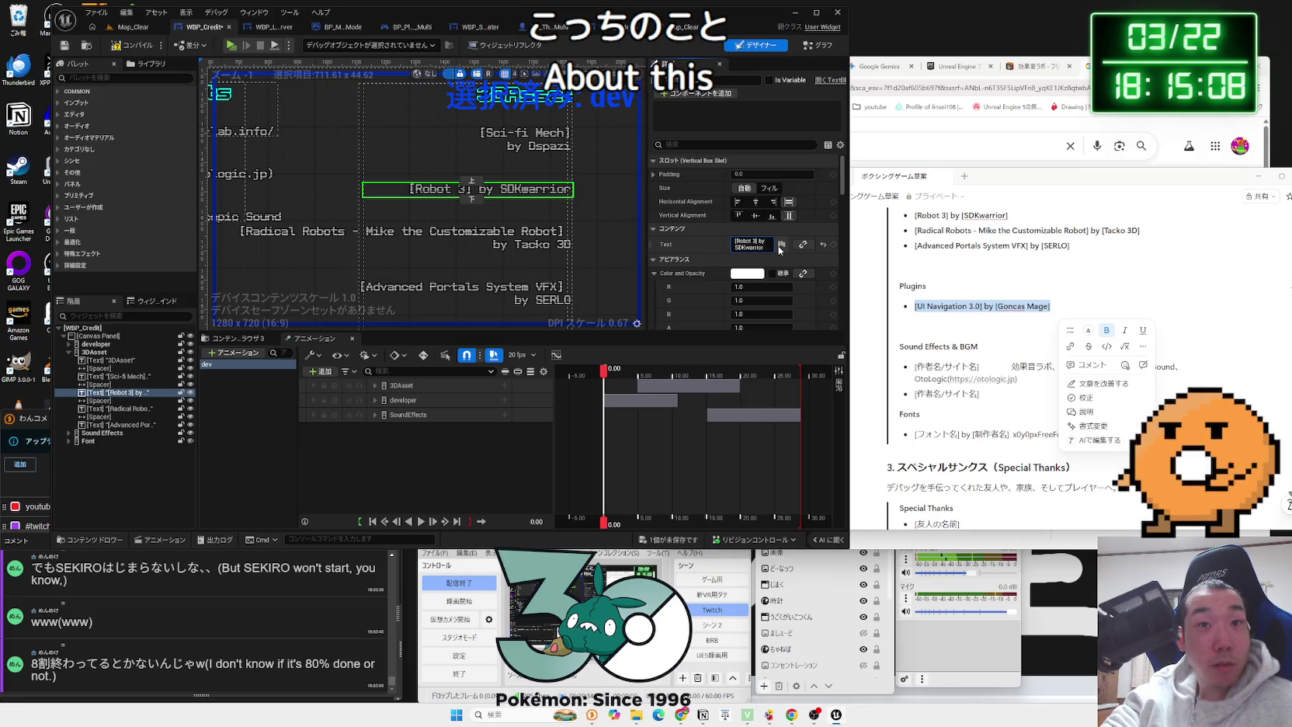
pyautogui.hotkey('shift', 'Return')
pyautogui.press('Return')
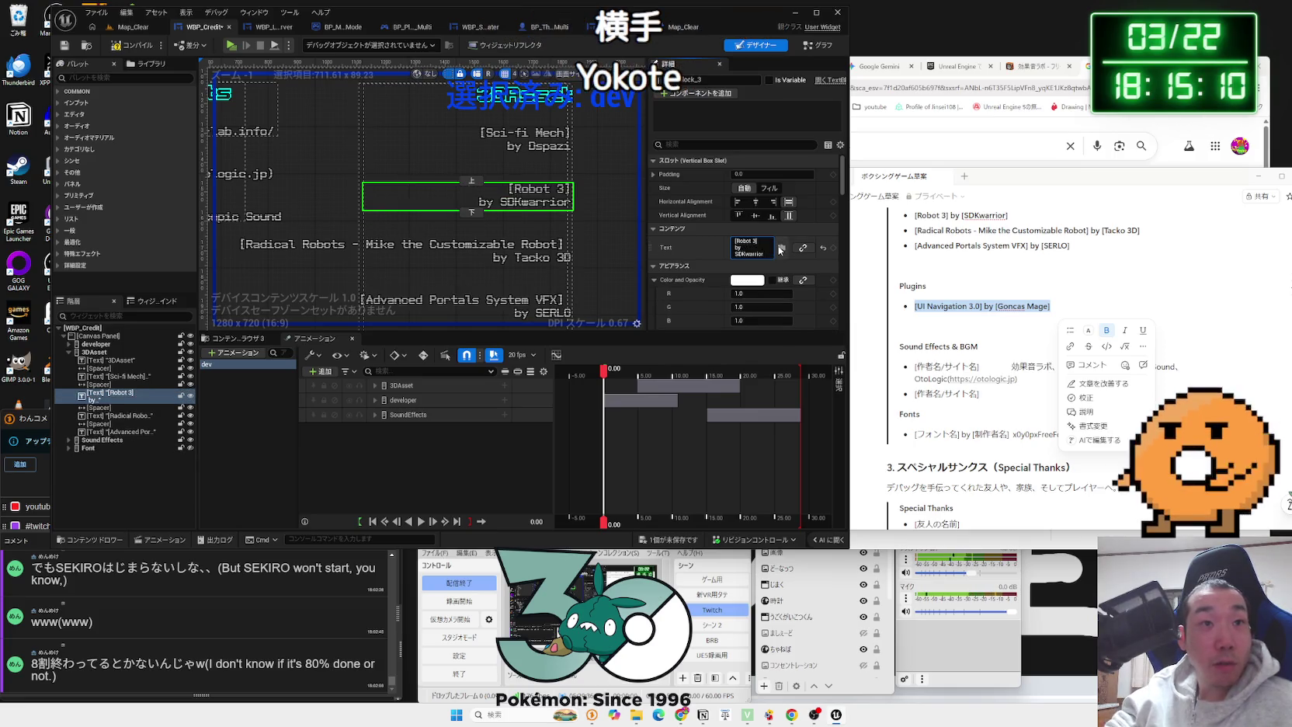
# Step: Set the last credit to '[Advanced Portals System VFX] by SERLO' and save WBP_Credit
pyautogui.click(465, 245)
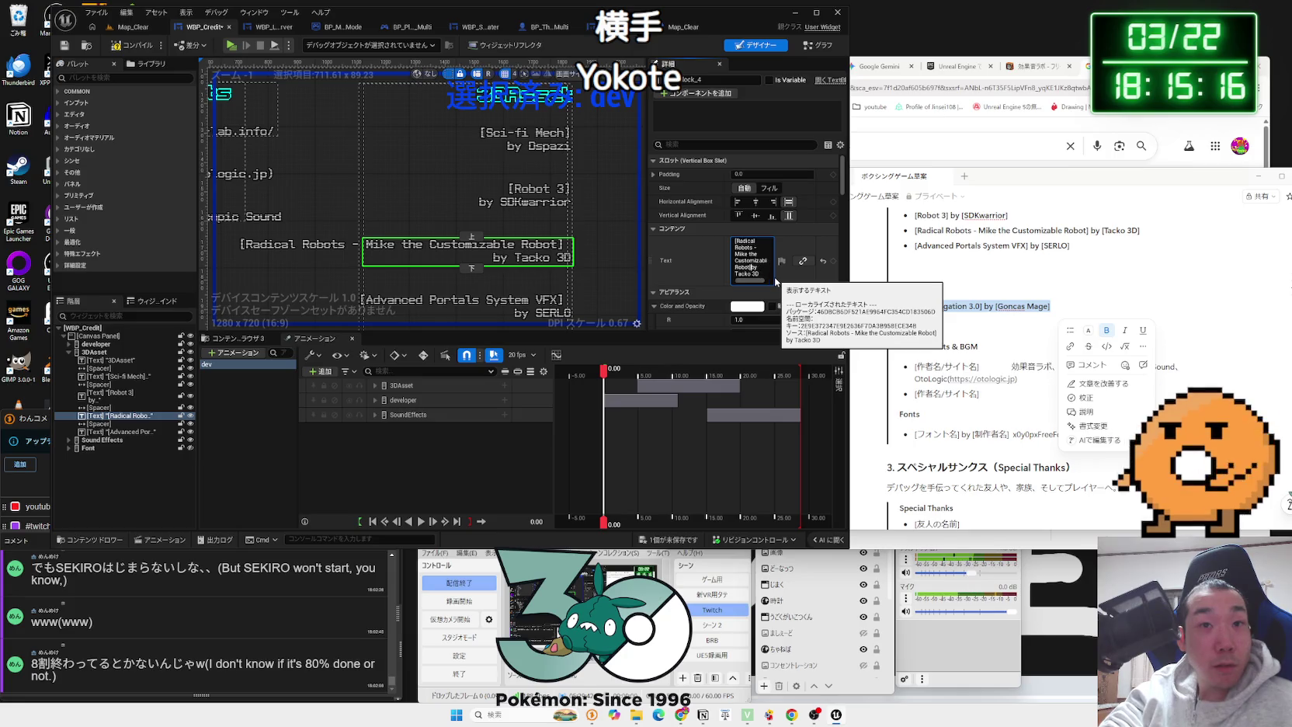
pyautogui.scroll(-1, 571, 245)
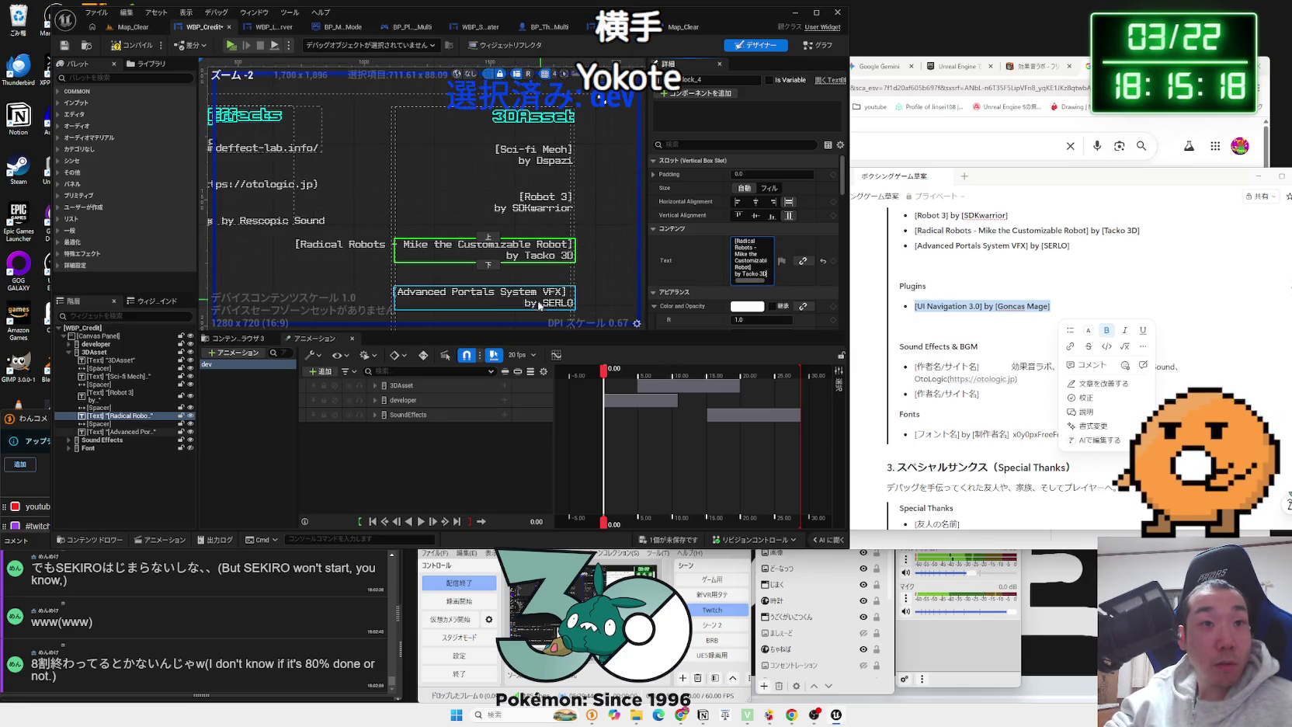
pyautogui.click(561, 307)
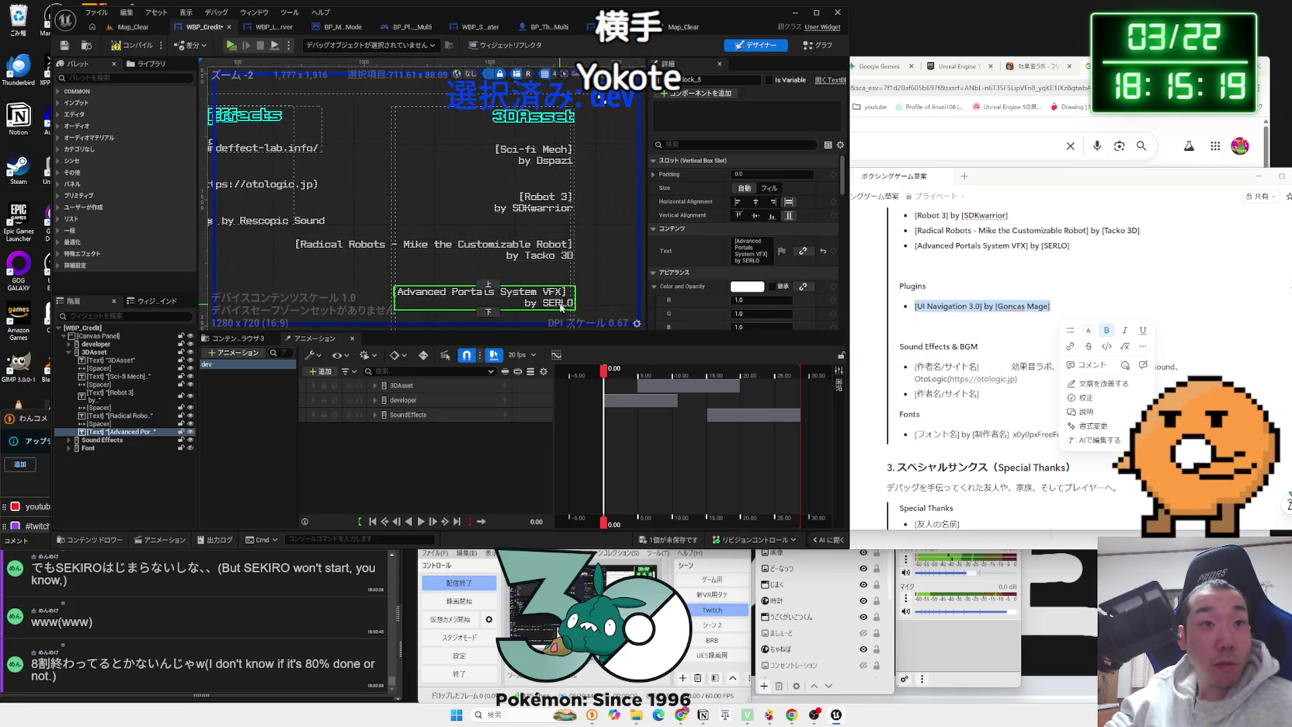
pyautogui.click(761, 259)
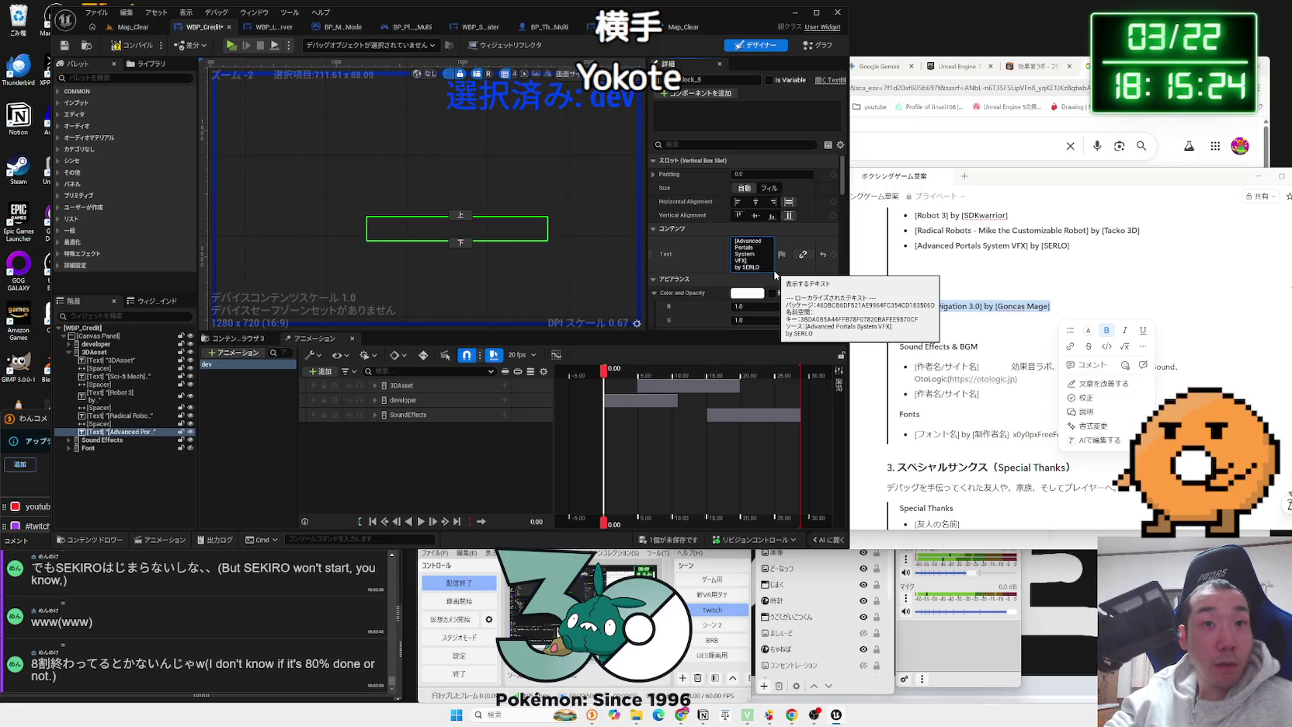
pyautogui.scroll(1, 559, 251)
pyautogui.scroll(-3, 556, 246)
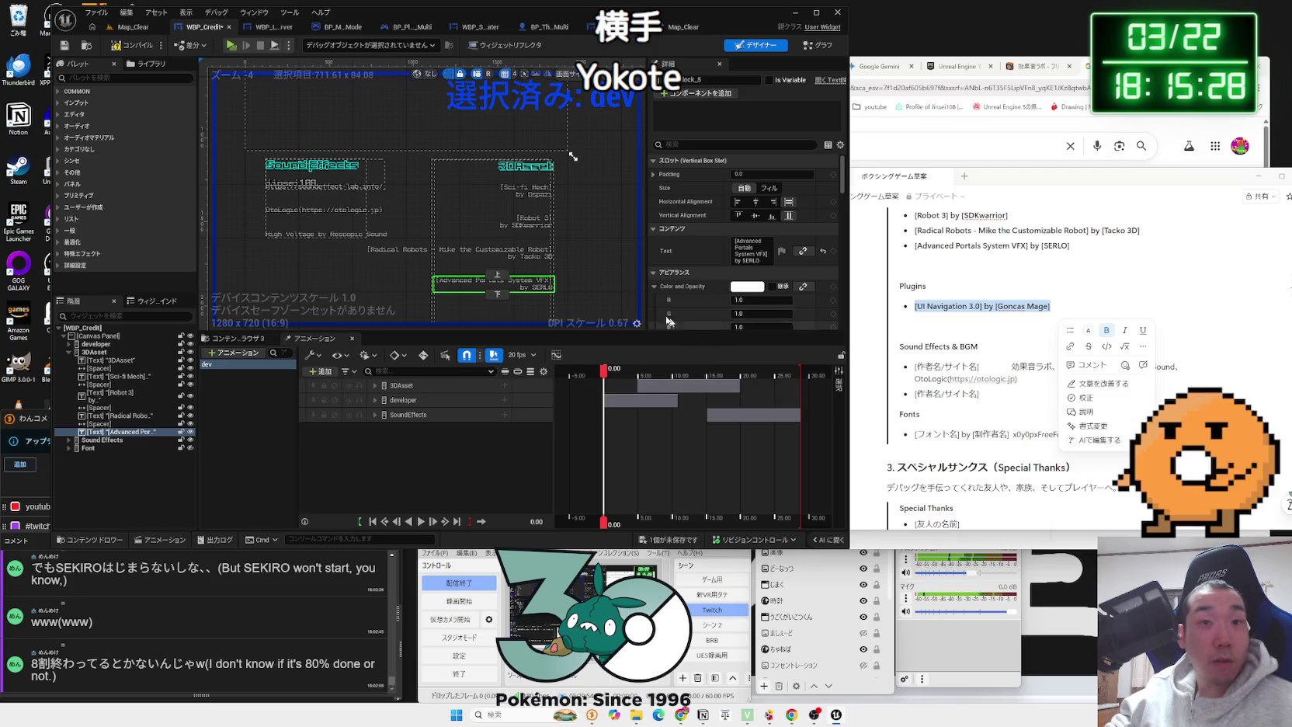
pyautogui.hotkey('ctrl', 'shift', 's')
pyautogui.click(734, 470)
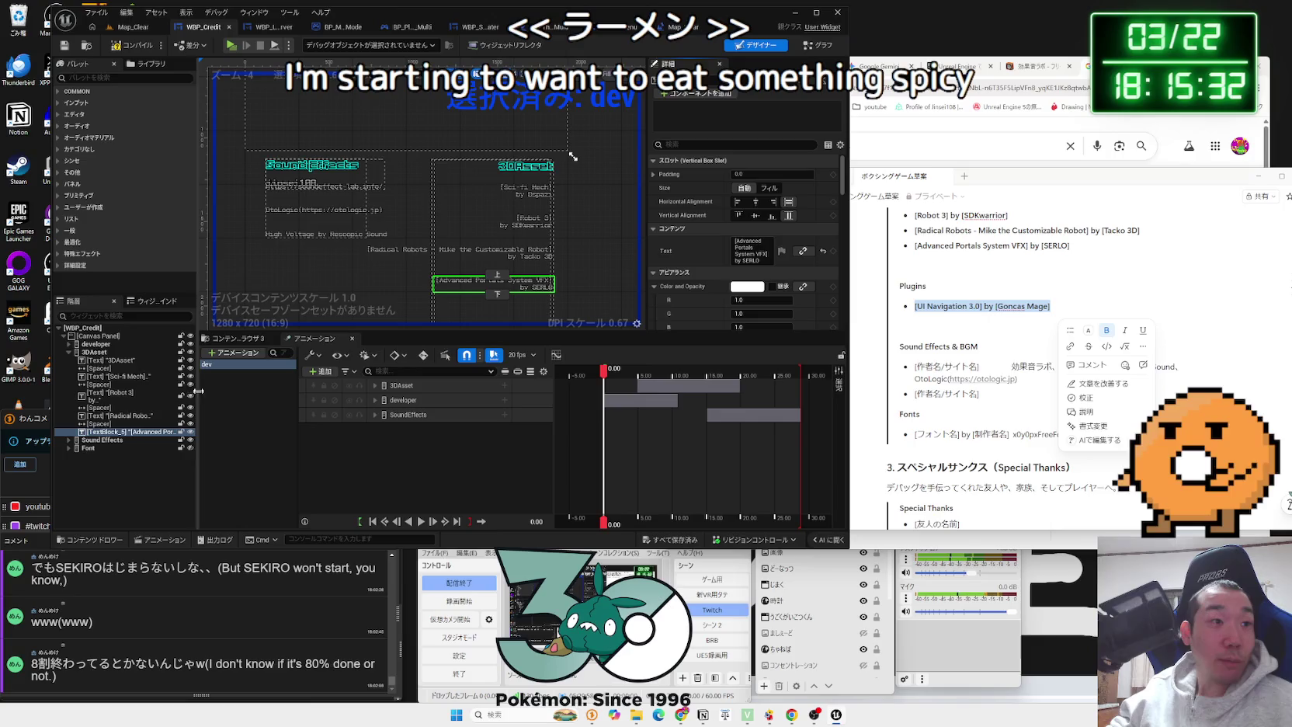
# Step: Set the spacer above the Plugins heading to Size Y 120
pyautogui.click(70, 351)
pyautogui.scroll(3, 480, 261)
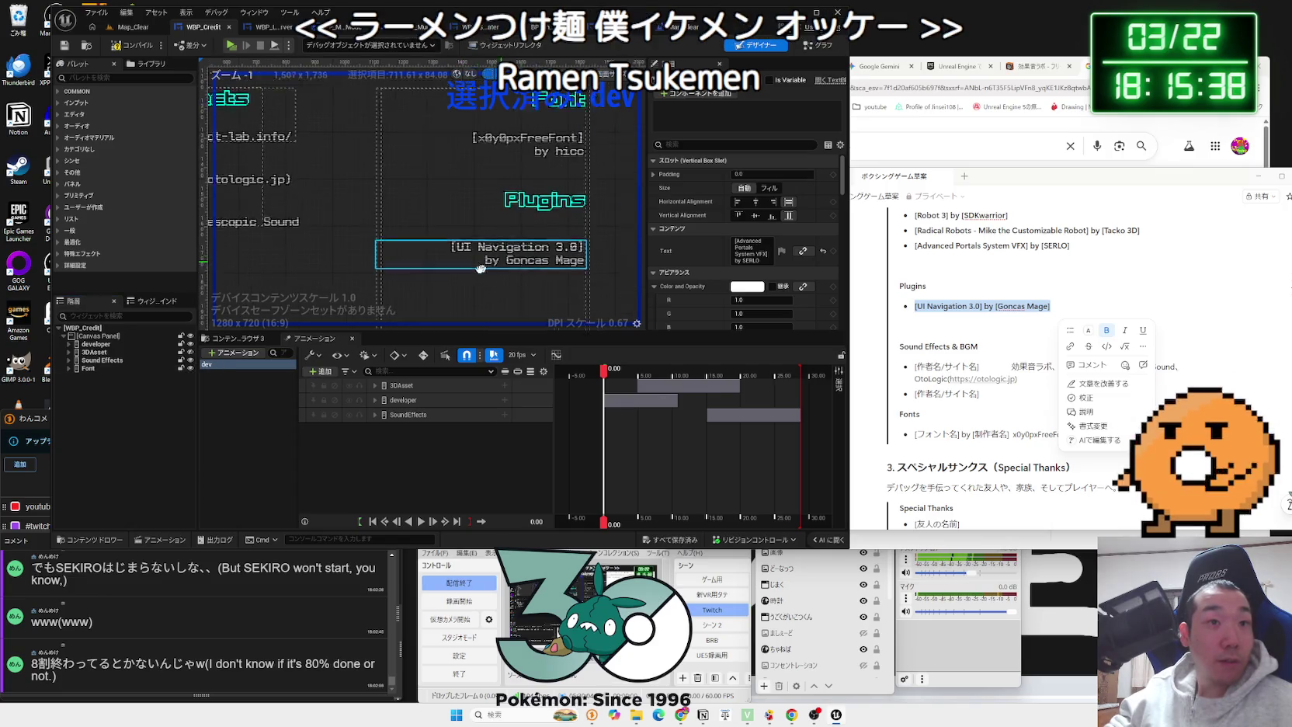
pyautogui.click(497, 219)
pyautogui.click(512, 194)
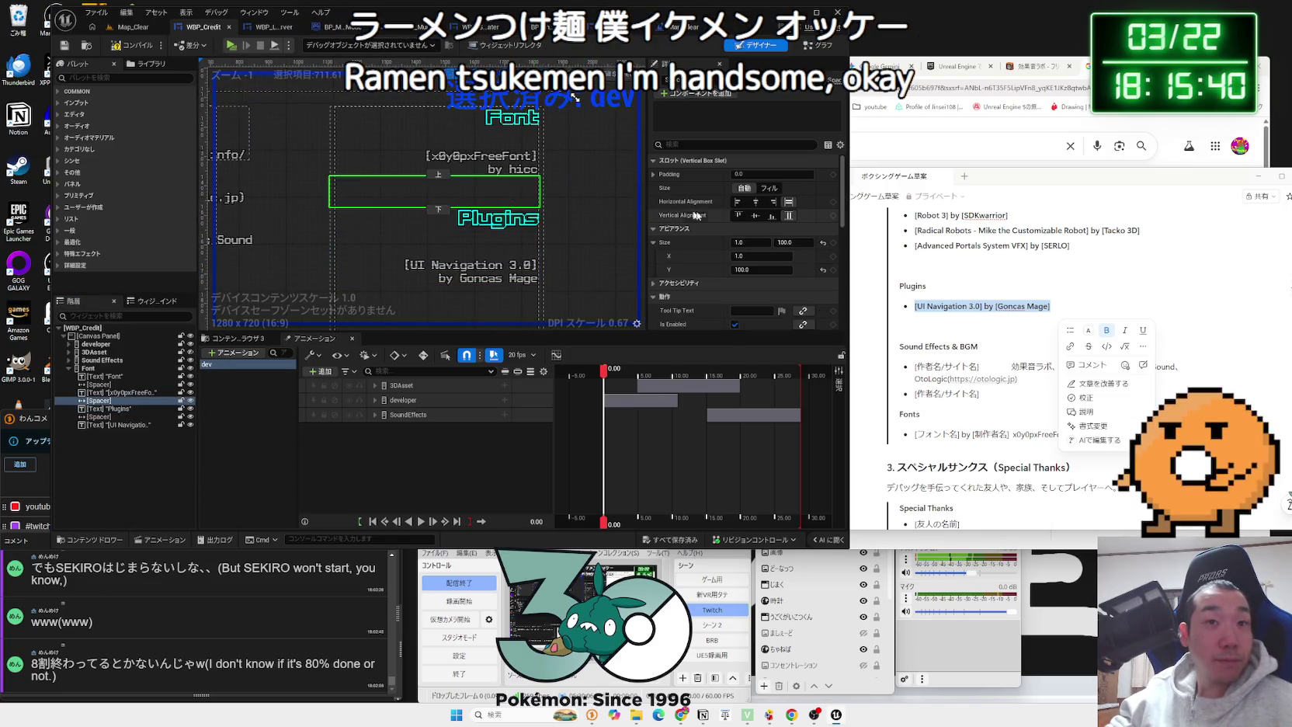
pyautogui.click(765, 270)
pyautogui.write('120')
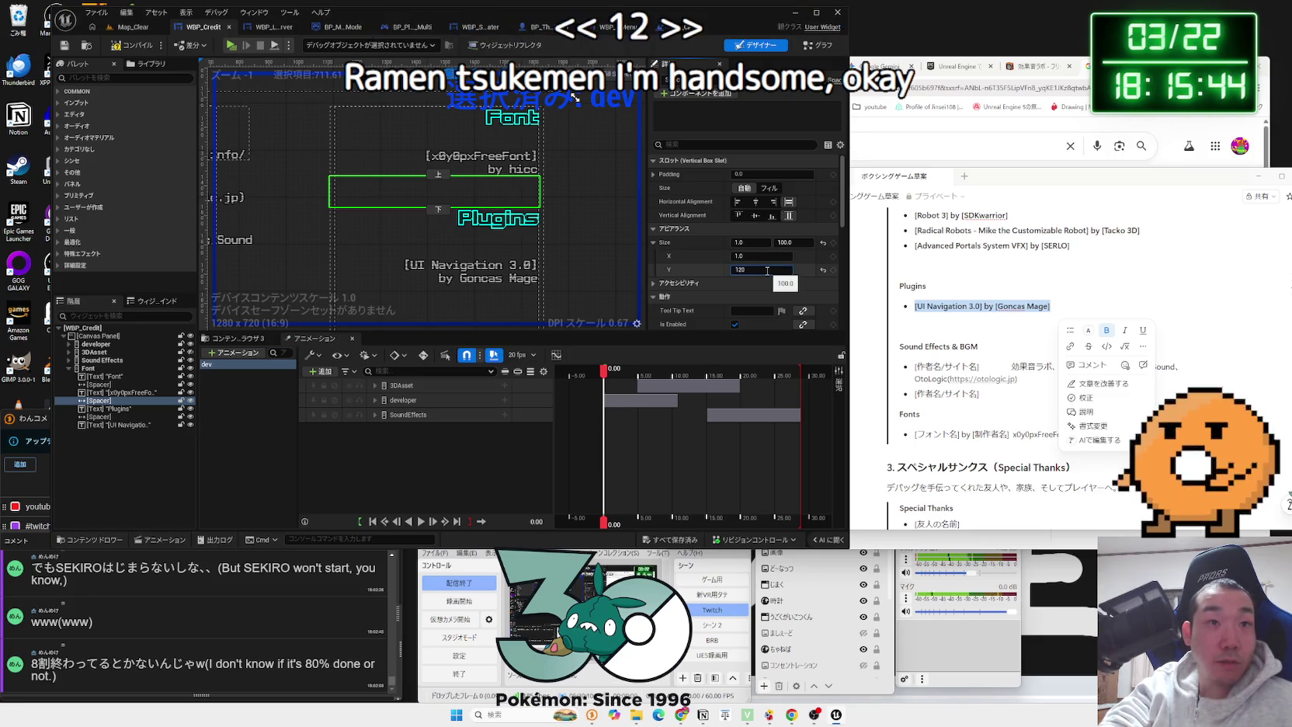
pyautogui.press('Return')
# Step: Set the spacer below the Plugins heading to Size Y 70
pyautogui.click(537, 246)
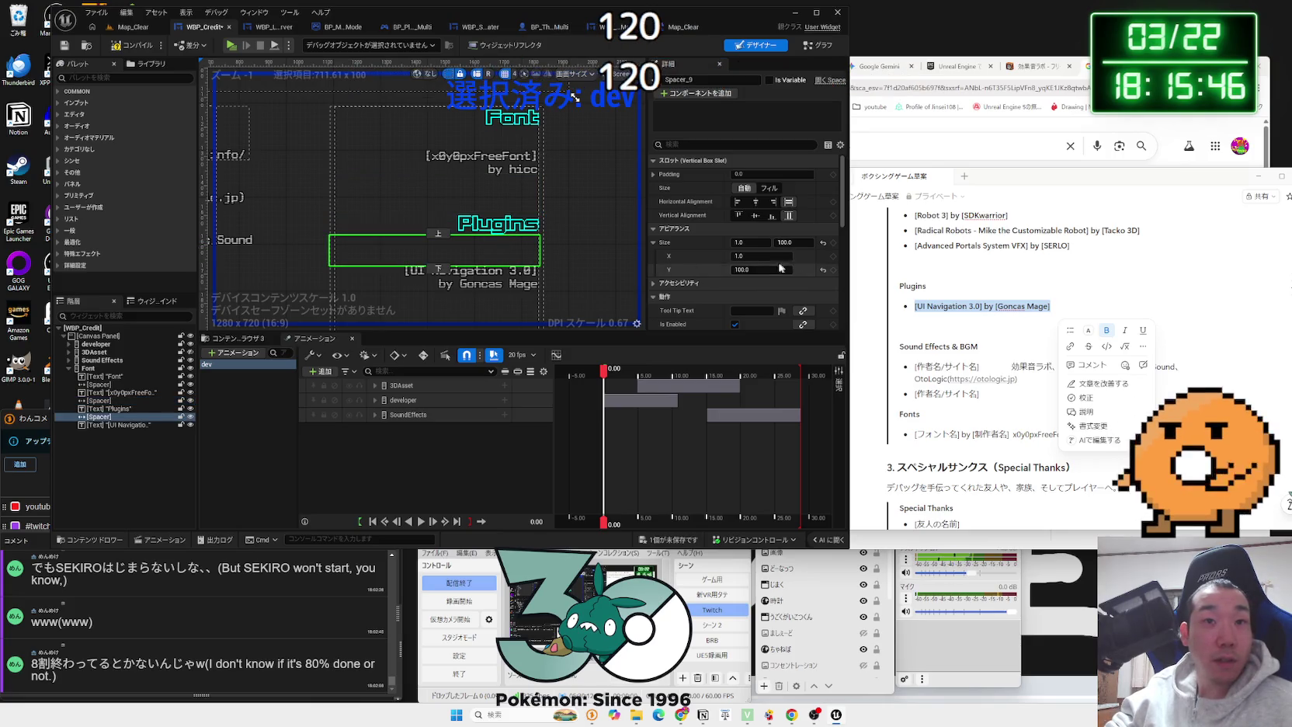
pyautogui.write('80')
pyautogui.press('Return')
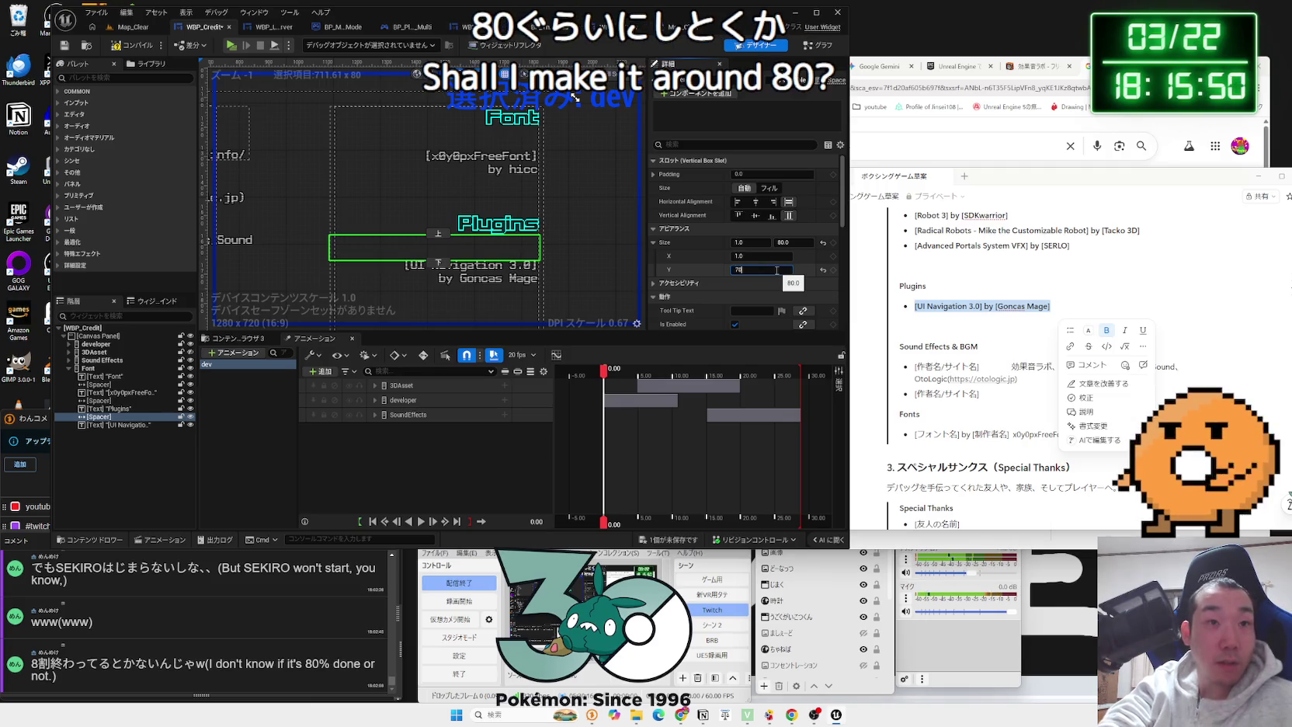
pyautogui.write('70')
pyautogui.press('Return')
pyautogui.click(552, 191)
pyautogui.scroll(-2, 553, 191)
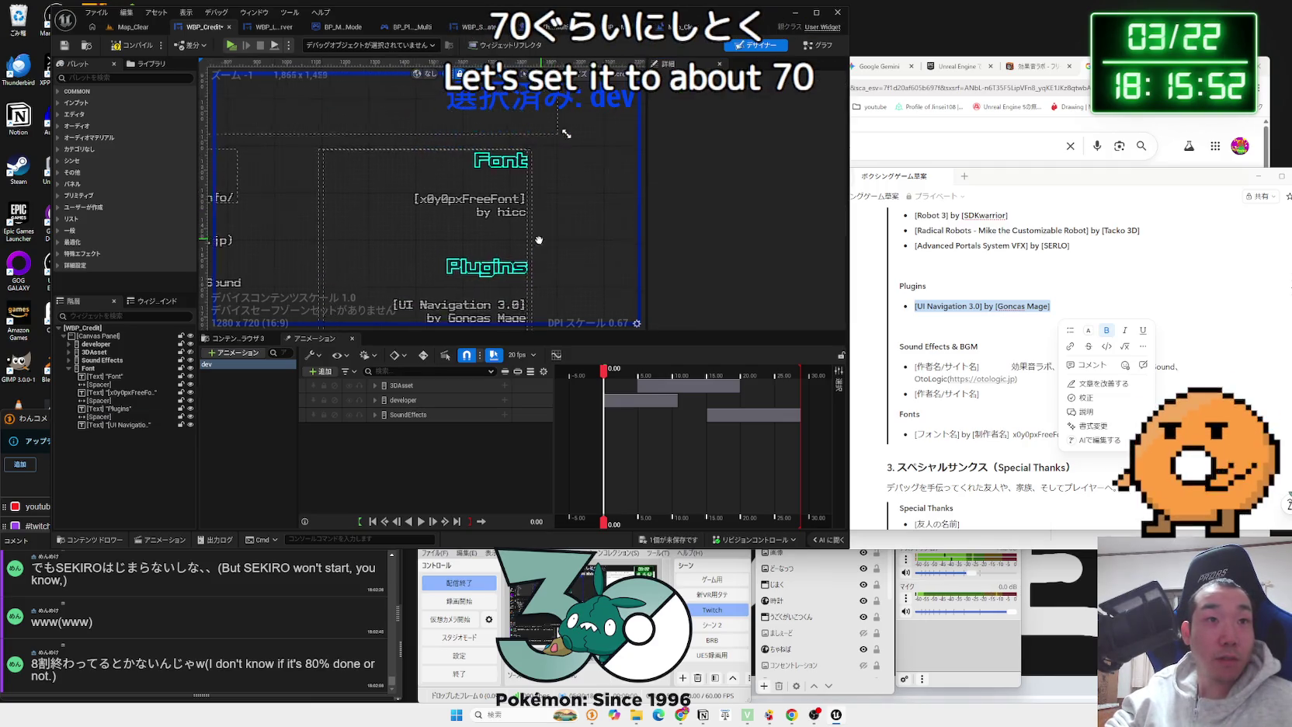
# Step: Verify the heights of the spacers around Plugins and save the widget
pyautogui.click(535, 248)
pyautogui.scroll(-1, 574, 225)
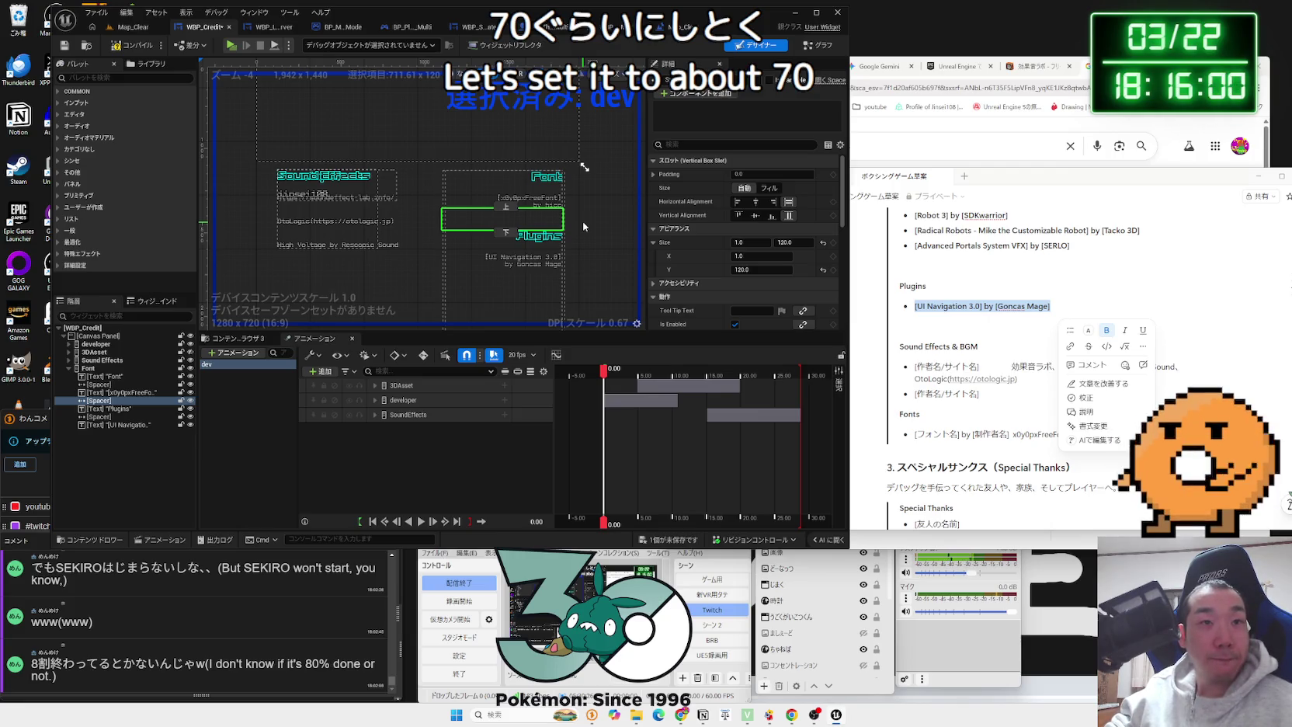
pyautogui.click(466, 190)
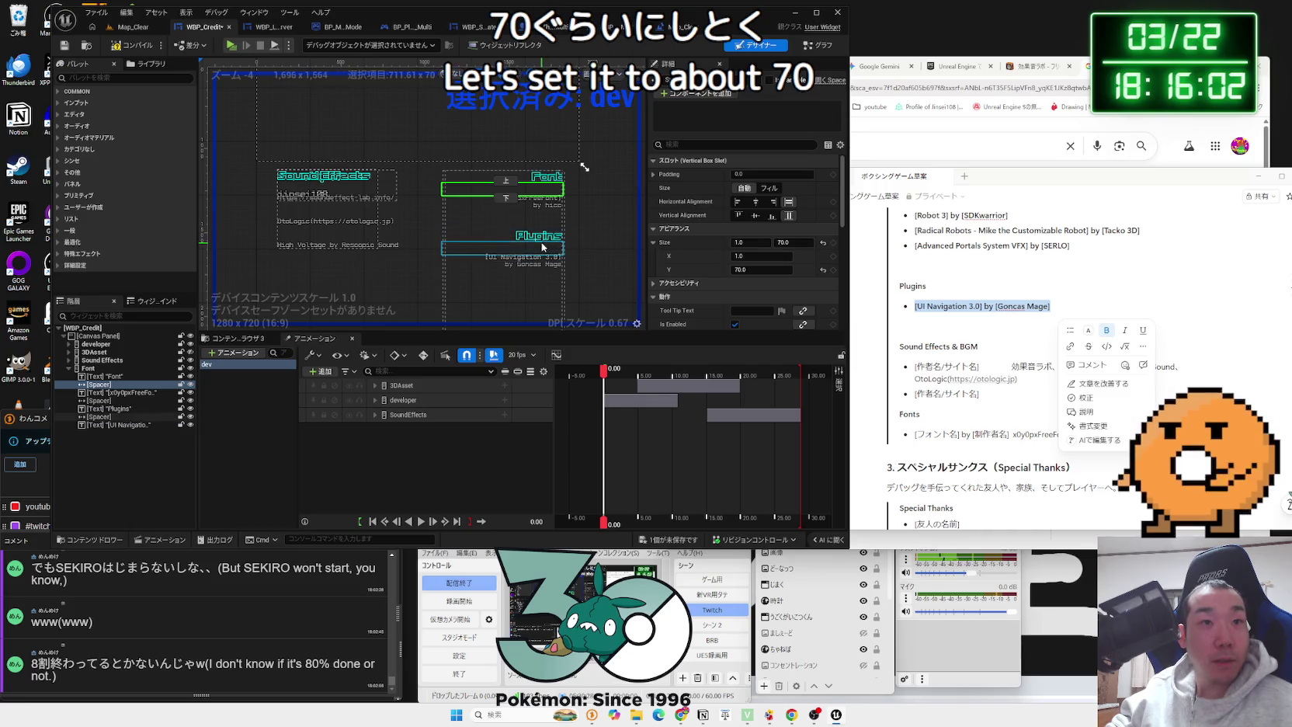
pyautogui.click(543, 225)
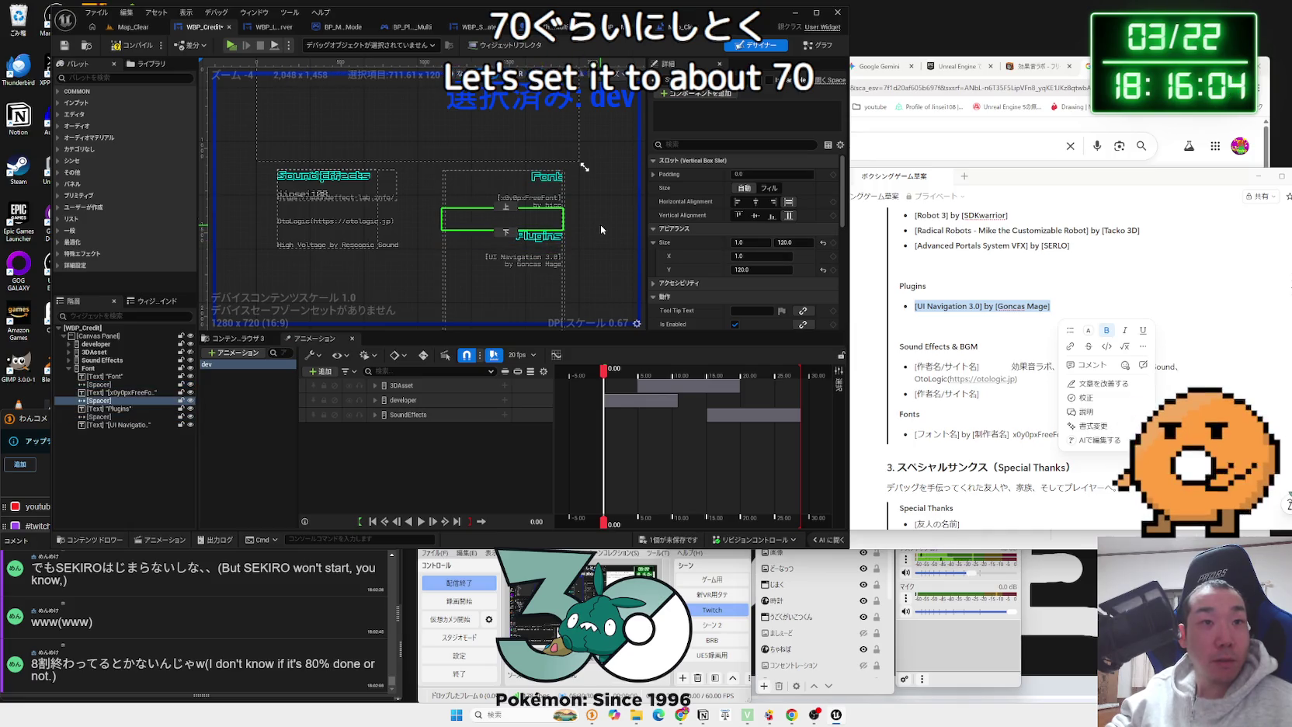
pyautogui.click(554, 249)
pyautogui.click(588, 235)
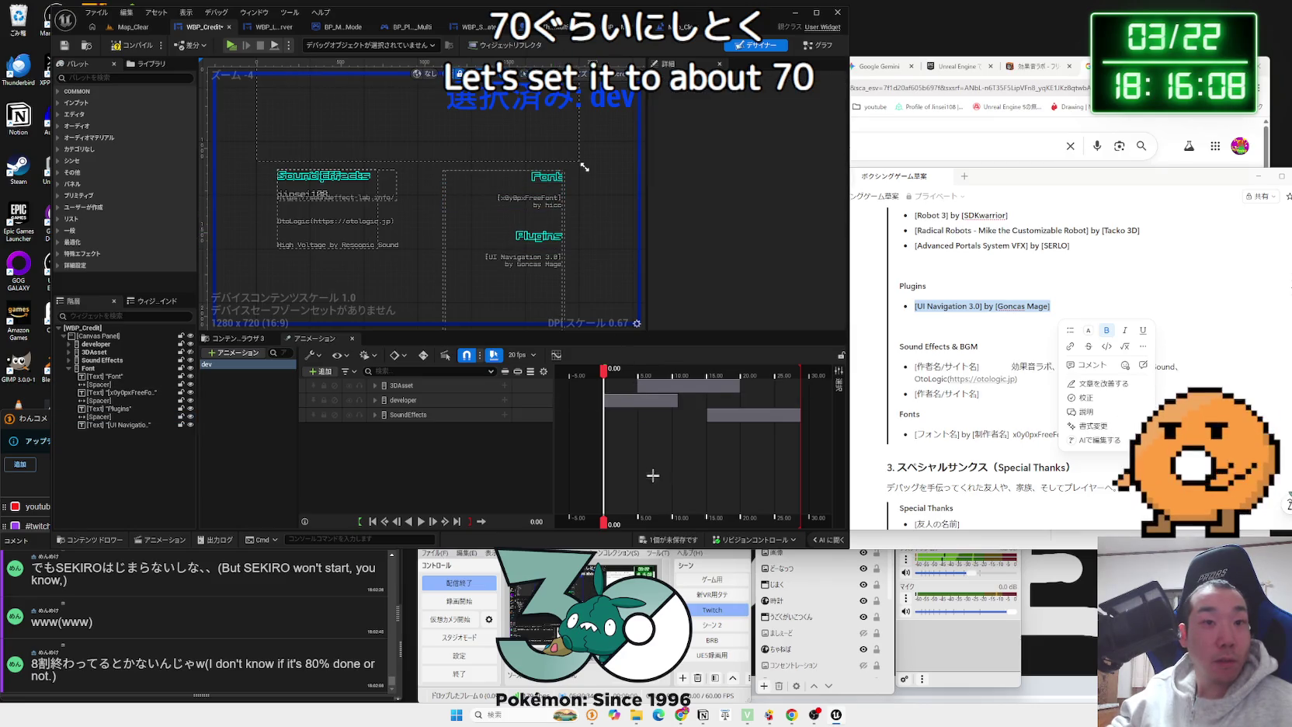
pyautogui.click(666, 542)
pyautogui.press('Return')
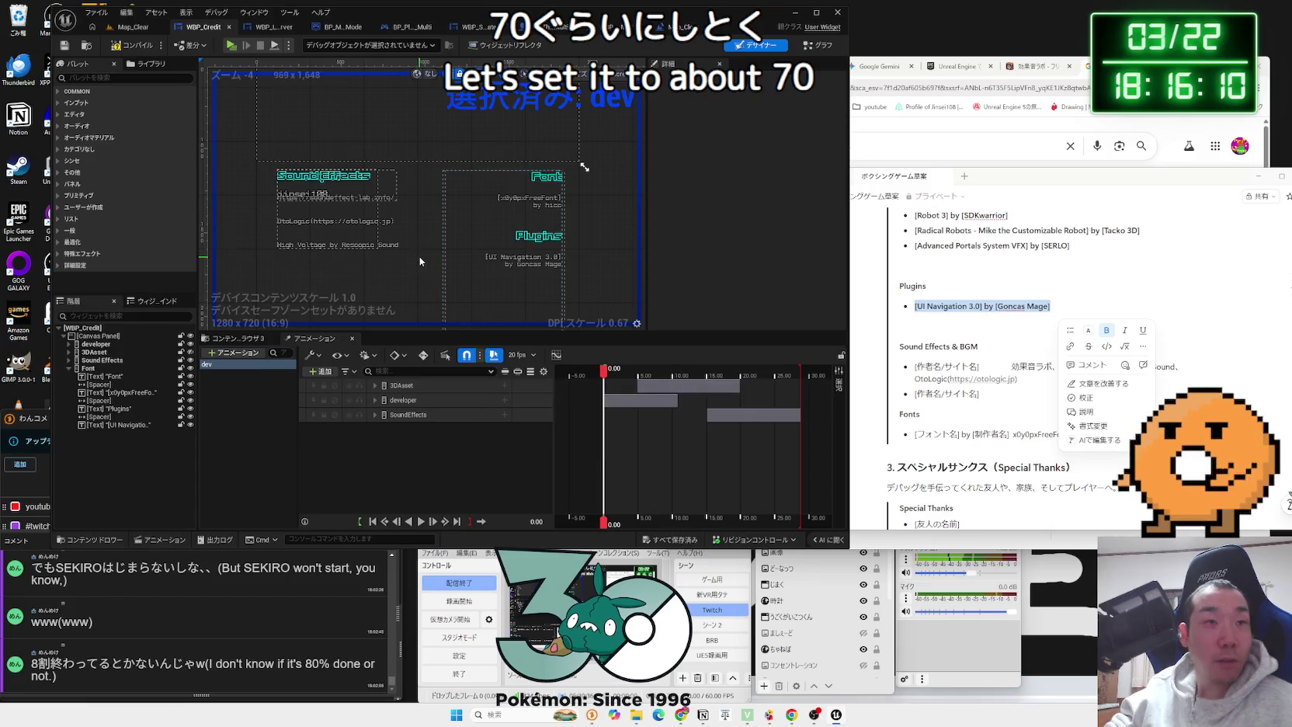
# Step: Shorten the Font canvas panel to about 676.5 high so it fits its Font and Plugins credits
pyautogui.scroll(-2, 420, 257)
pyautogui.scroll(2, 430, 242)
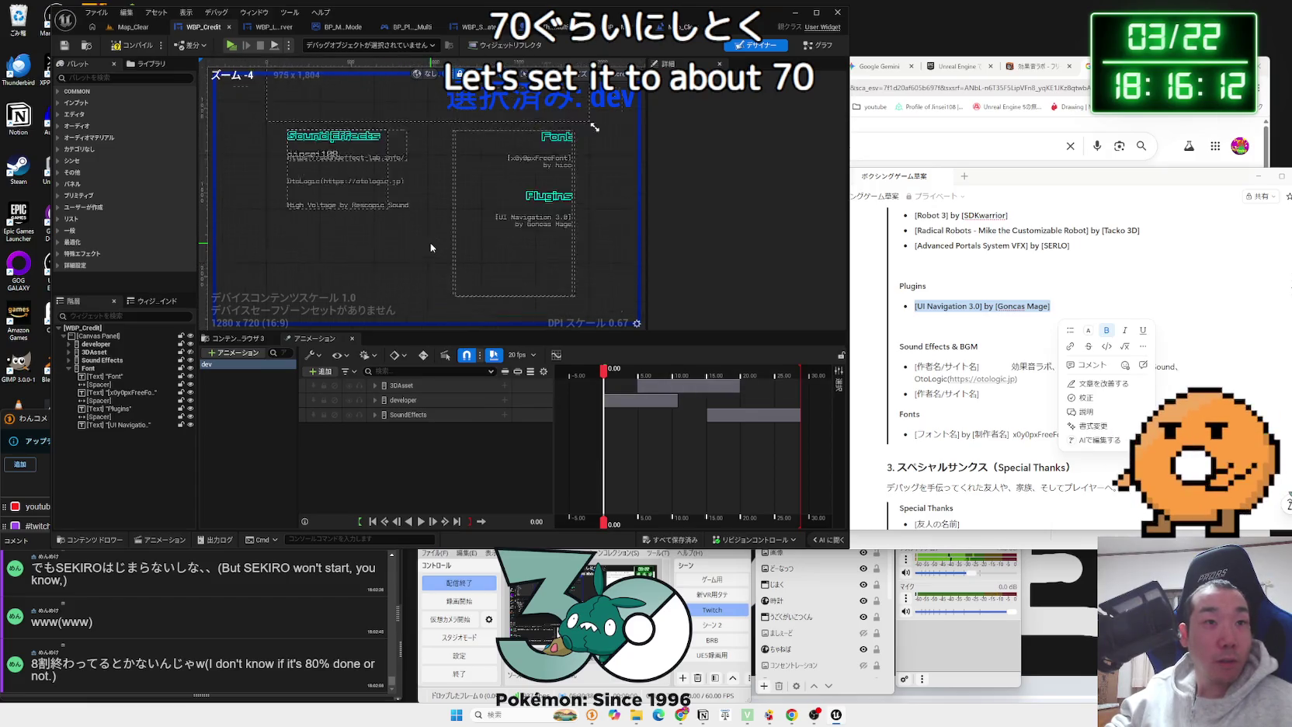
pyautogui.click(101, 369)
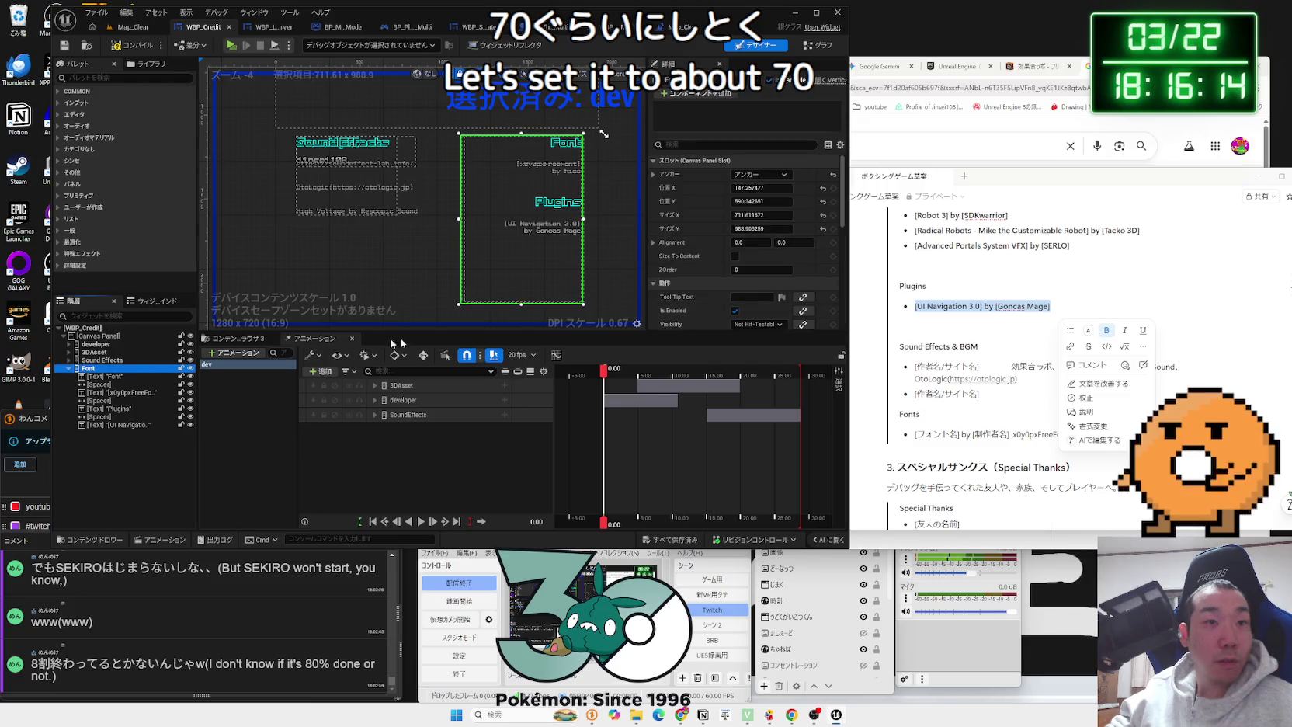
pyautogui.moveTo(520, 301); pyautogui.dragTo(527, 246)
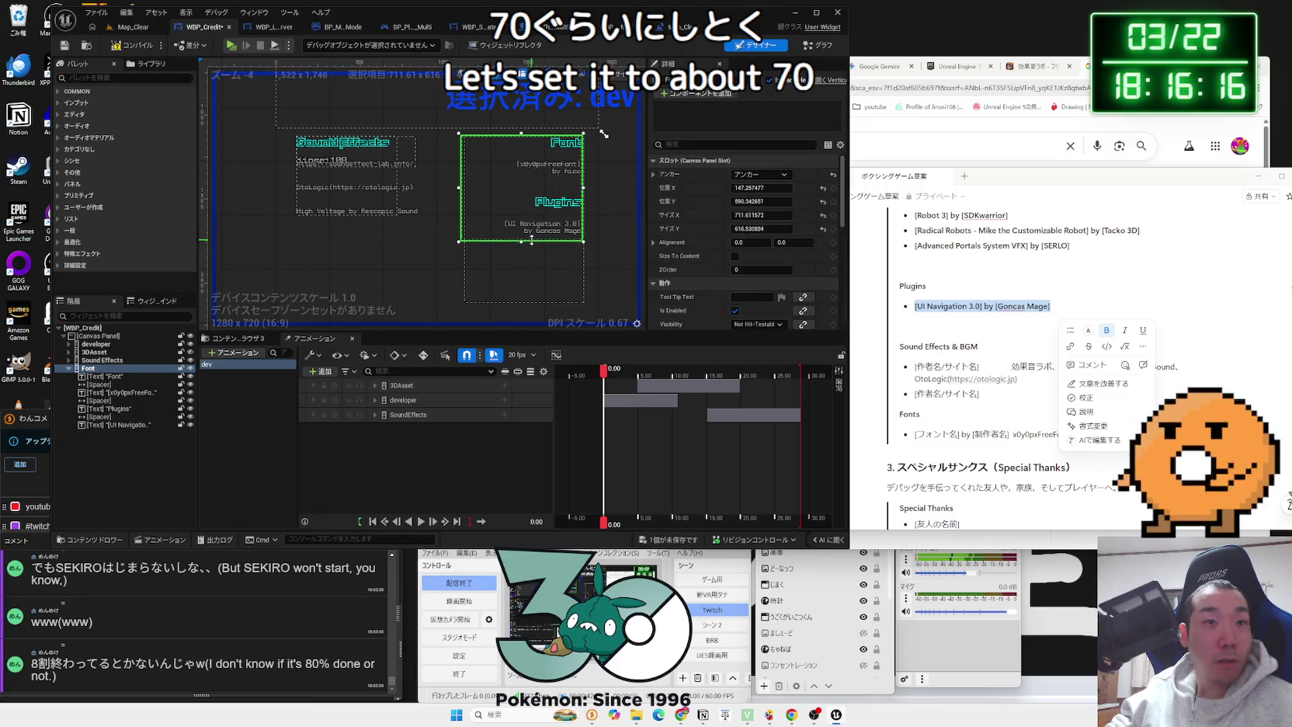
pyautogui.click(616, 240)
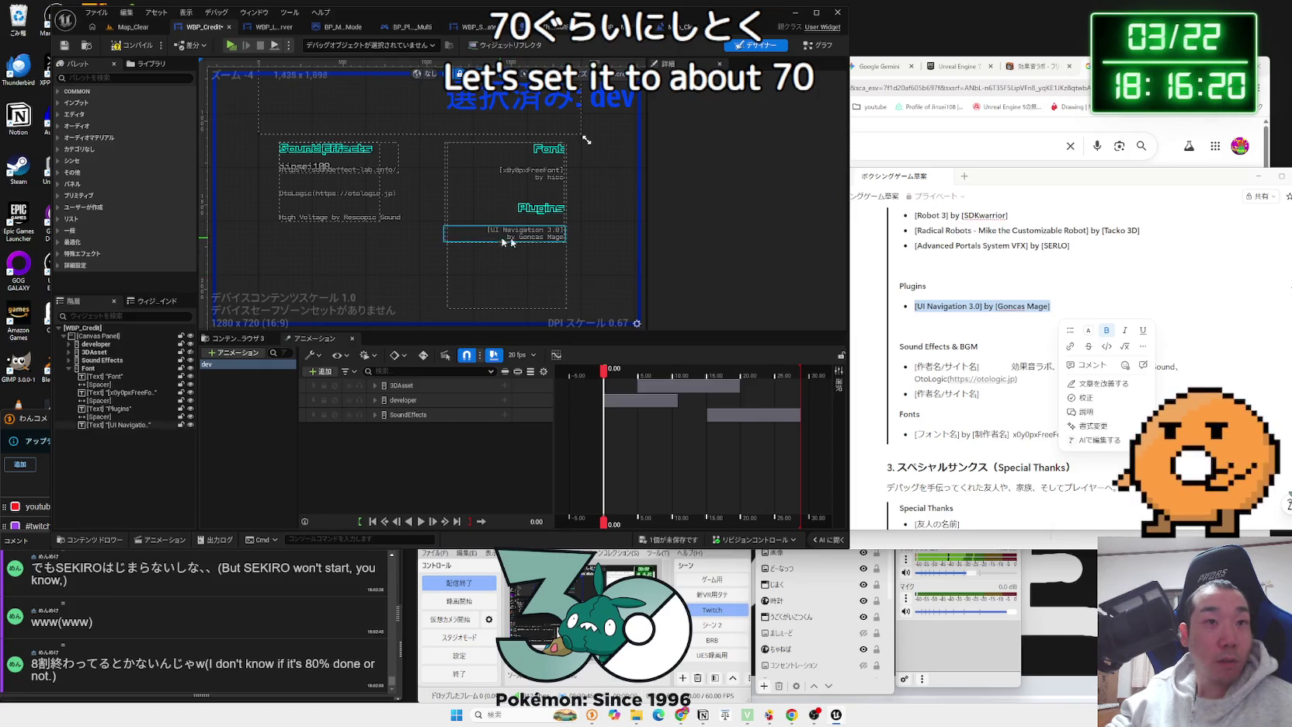
pyautogui.click(996, 366)
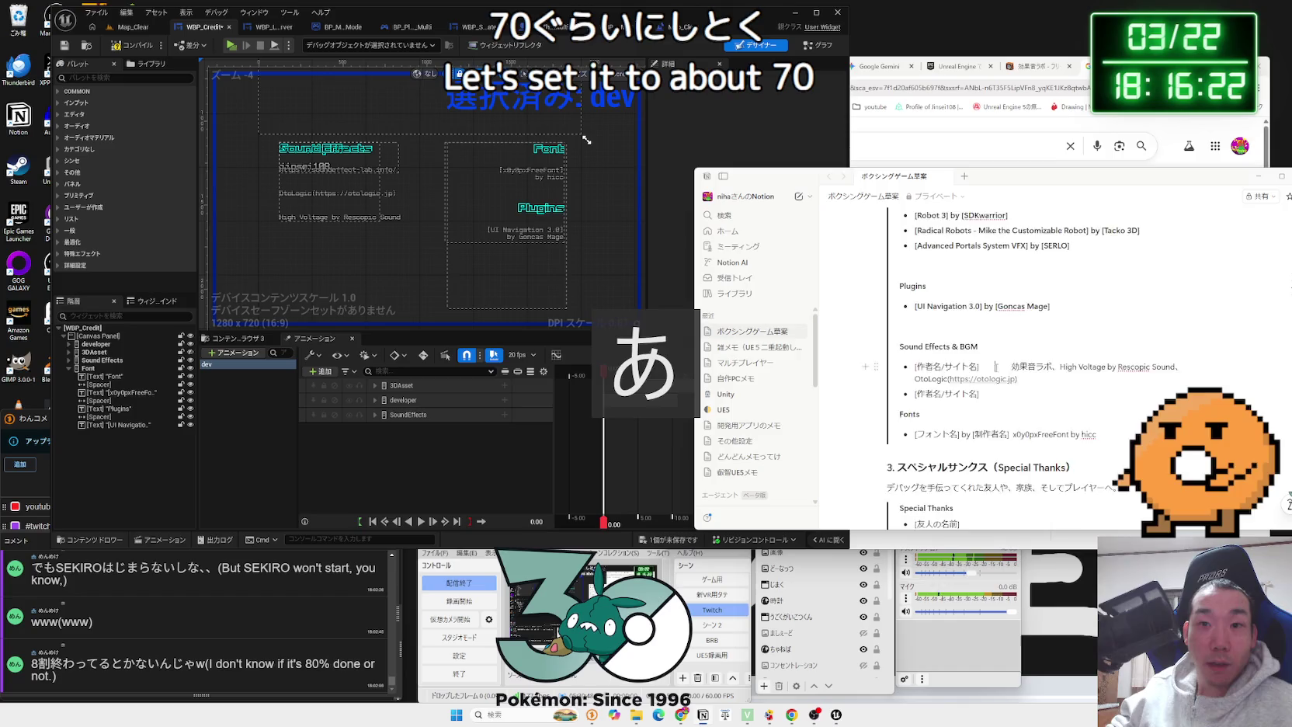
pyautogui.scroll(-3, 995, 367)
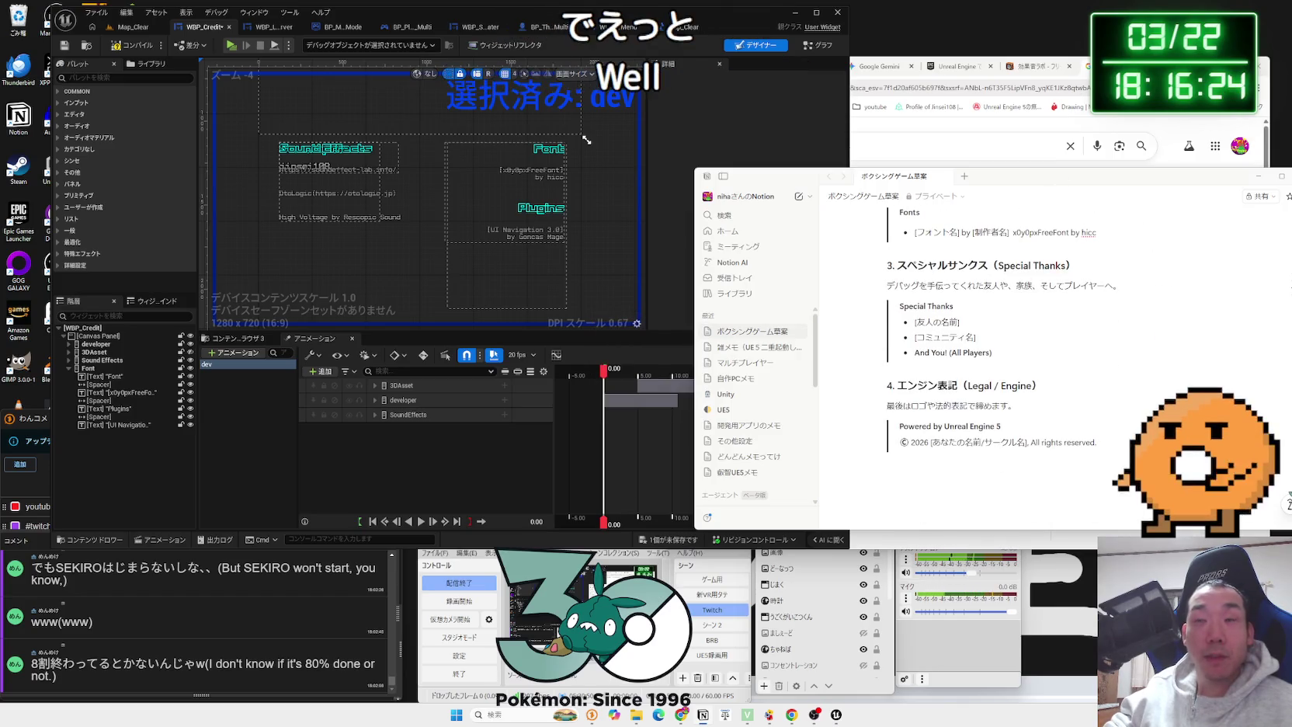
# Step: Bring Chrome forward and open the Unreal Engine Lumen documentation tab
pyautogui.hotkey('alt', 'Tab')
pyautogui.click(904, 59)
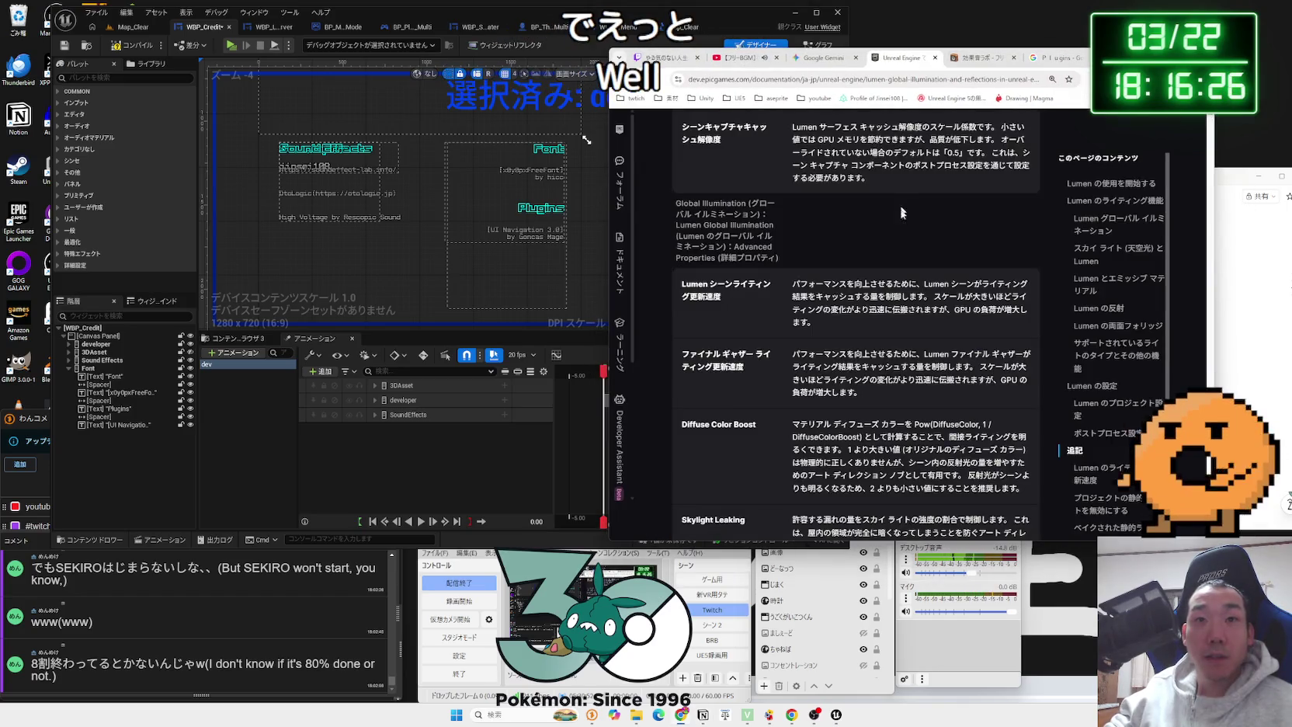
pyautogui.scroll(-15, 900, 224)
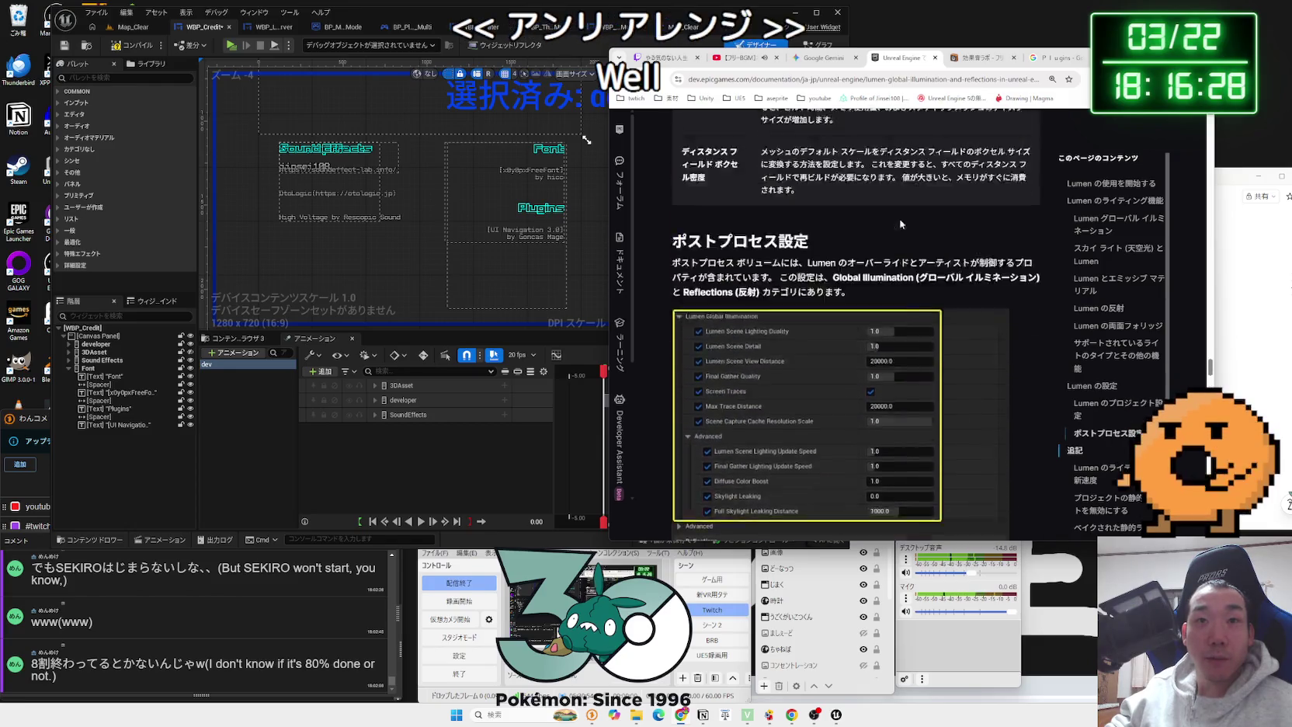
pyautogui.scroll(20, 999, 245)
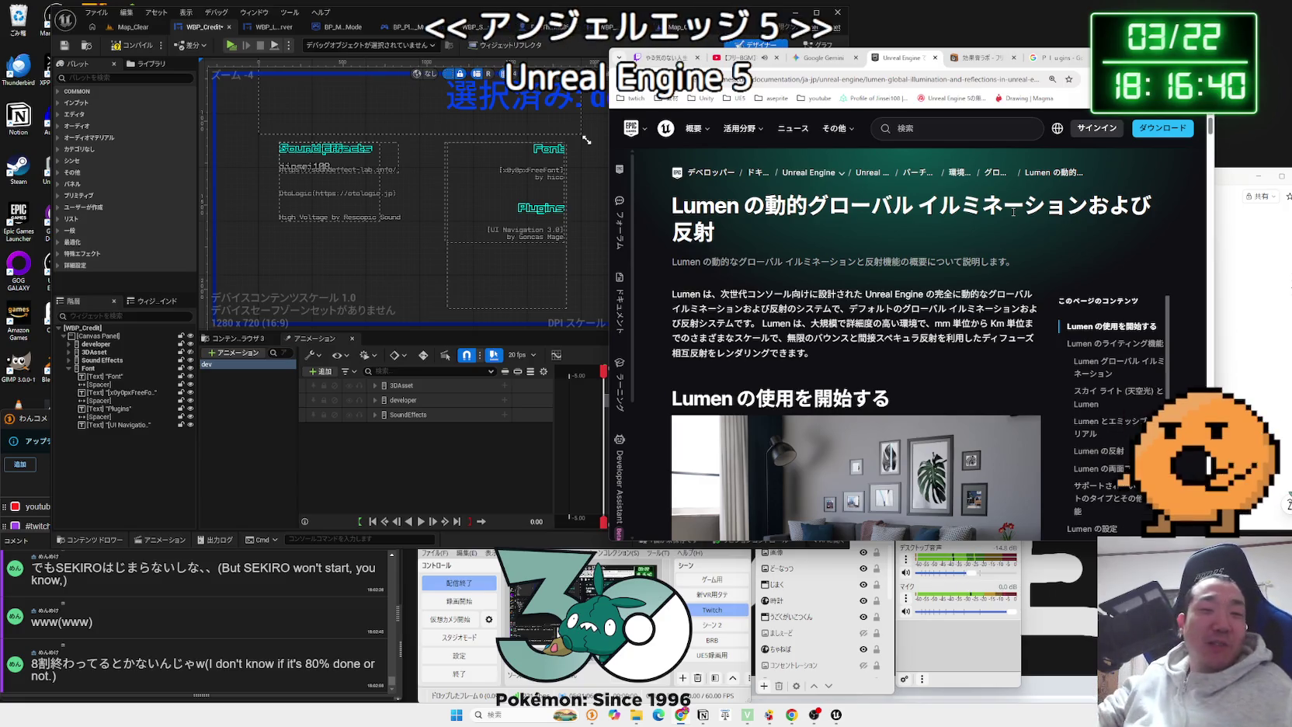
# Step: Read the Lumen intro paragraph, then check the Plugins results and come back to Lumen
pyautogui.moveTo(672, 293)
pyautogui.mouseDown()
pyautogui.moveTo(776, 311)
pyautogui.moveTo(830, 360)
pyautogui.mouseUp()
pyautogui.tripleClick(681, 293)
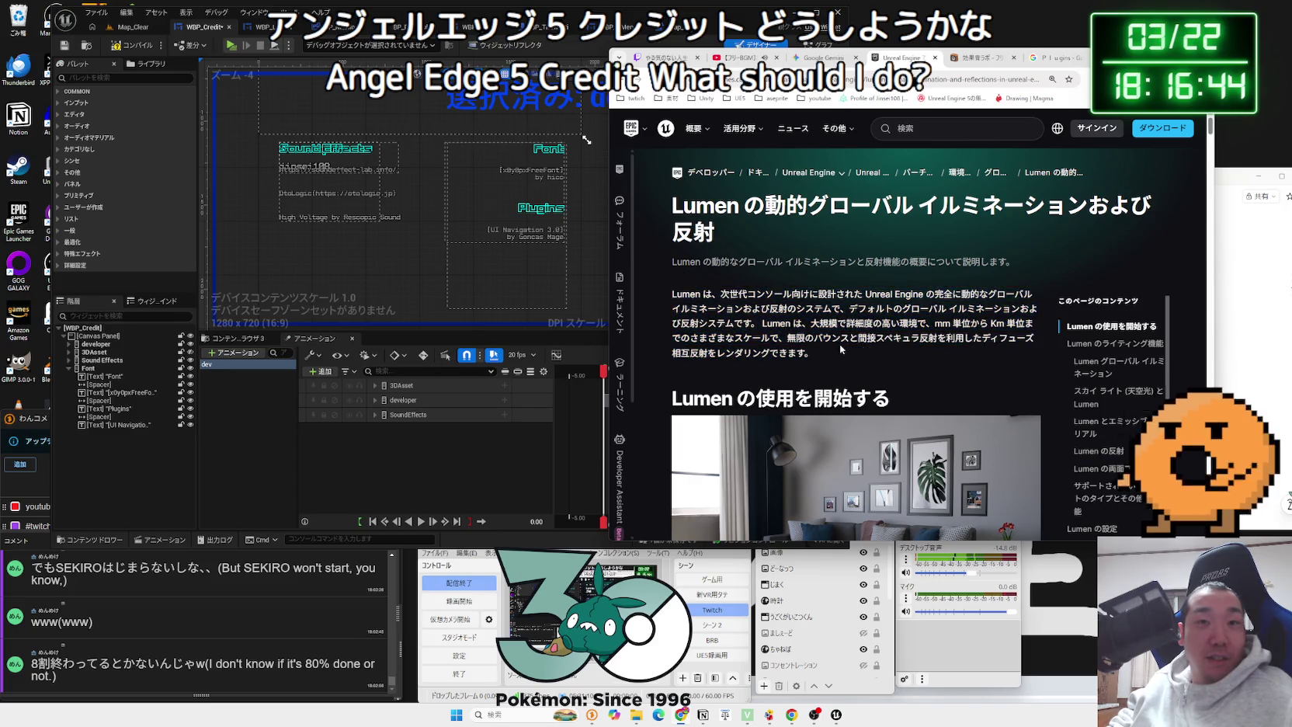
pyautogui.click(665, 301)
pyautogui.scroll(-10, 666, 300)
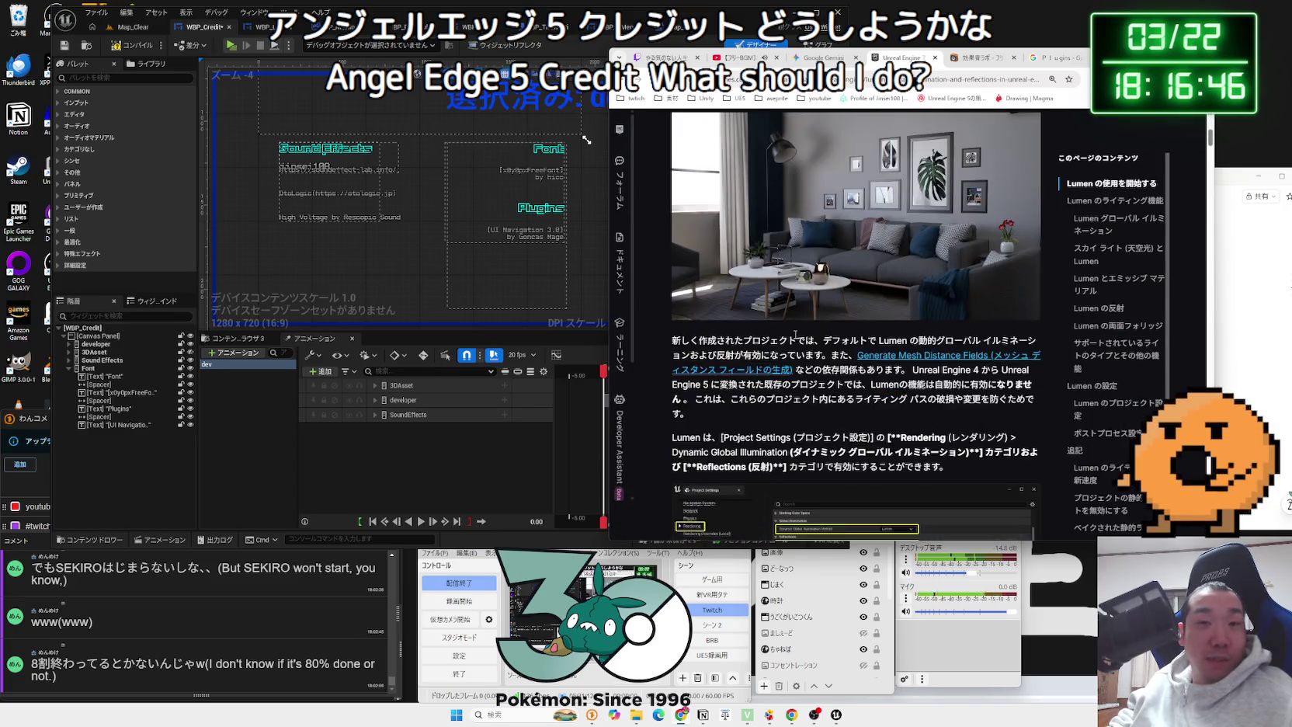
pyautogui.scroll(15, 854, 310)
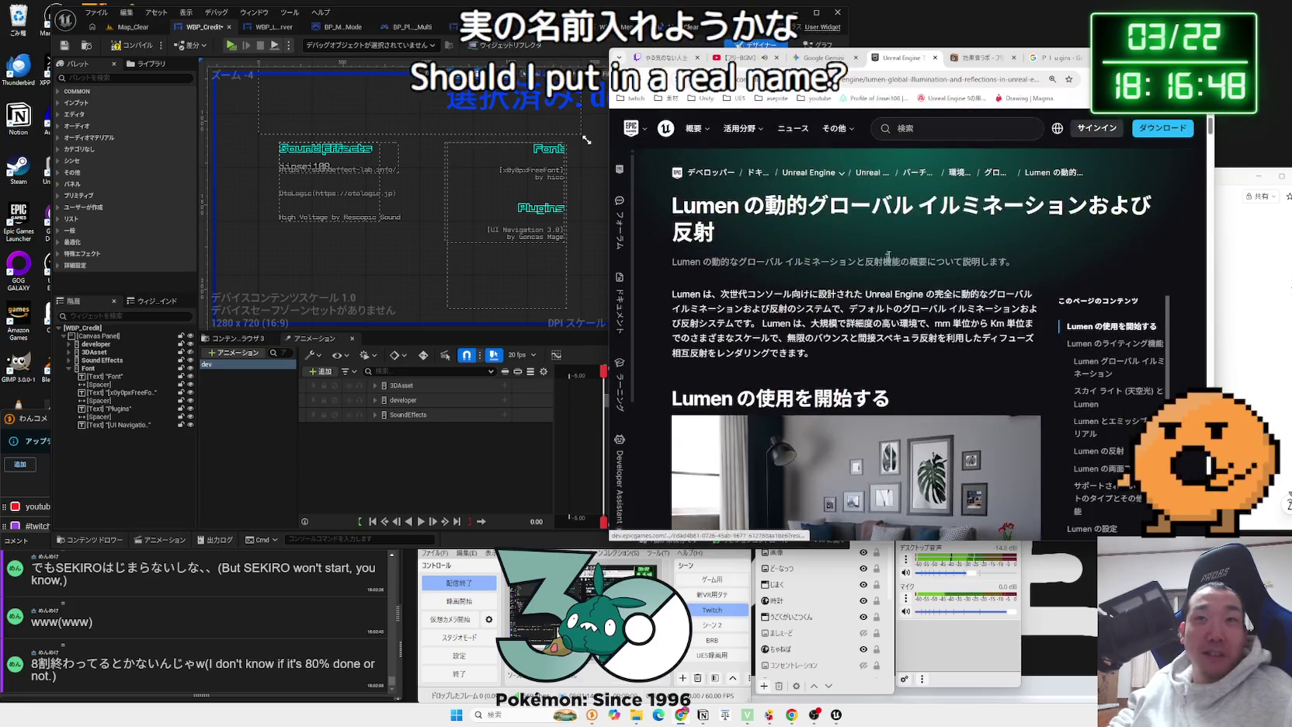
pyautogui.click(1055, 57)
pyautogui.click(901, 57)
# Step: Open X from the saved bookmarks after glancing at the sound effects and Plugins tabs
pyautogui.click(982, 57)
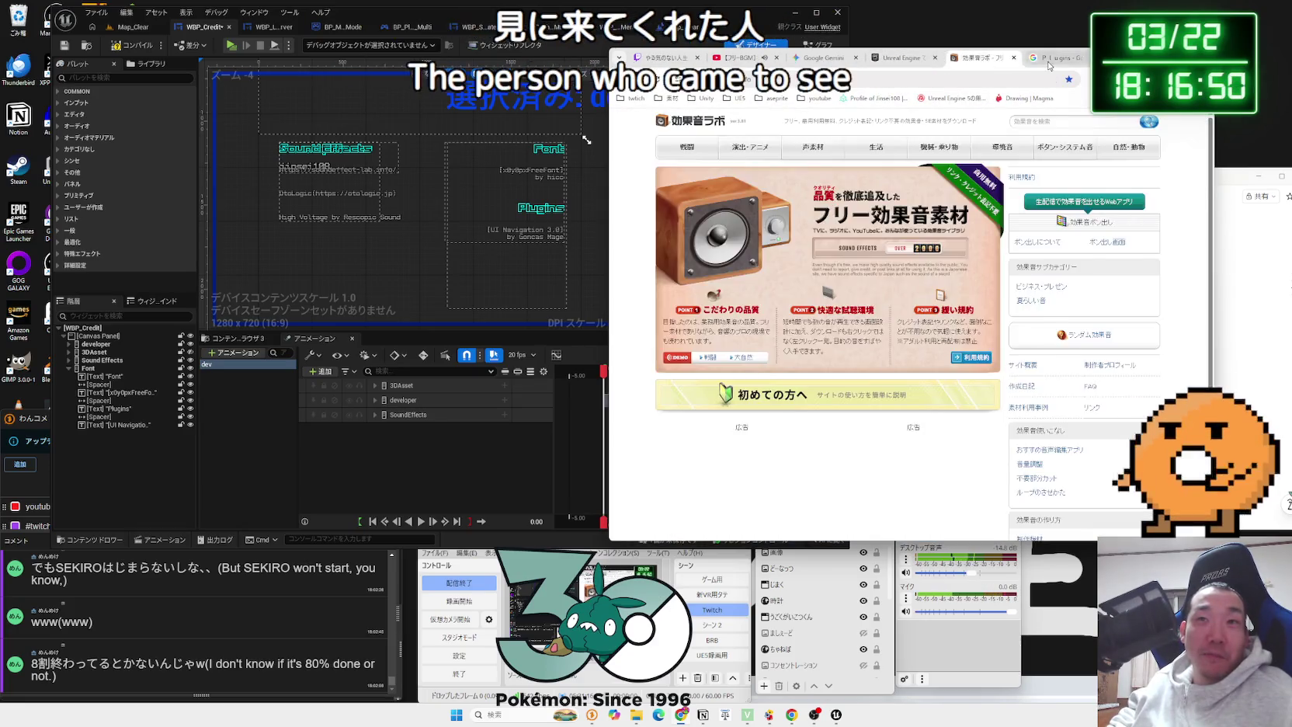
pyautogui.click(1052, 59)
pyautogui.click(1195, 99)
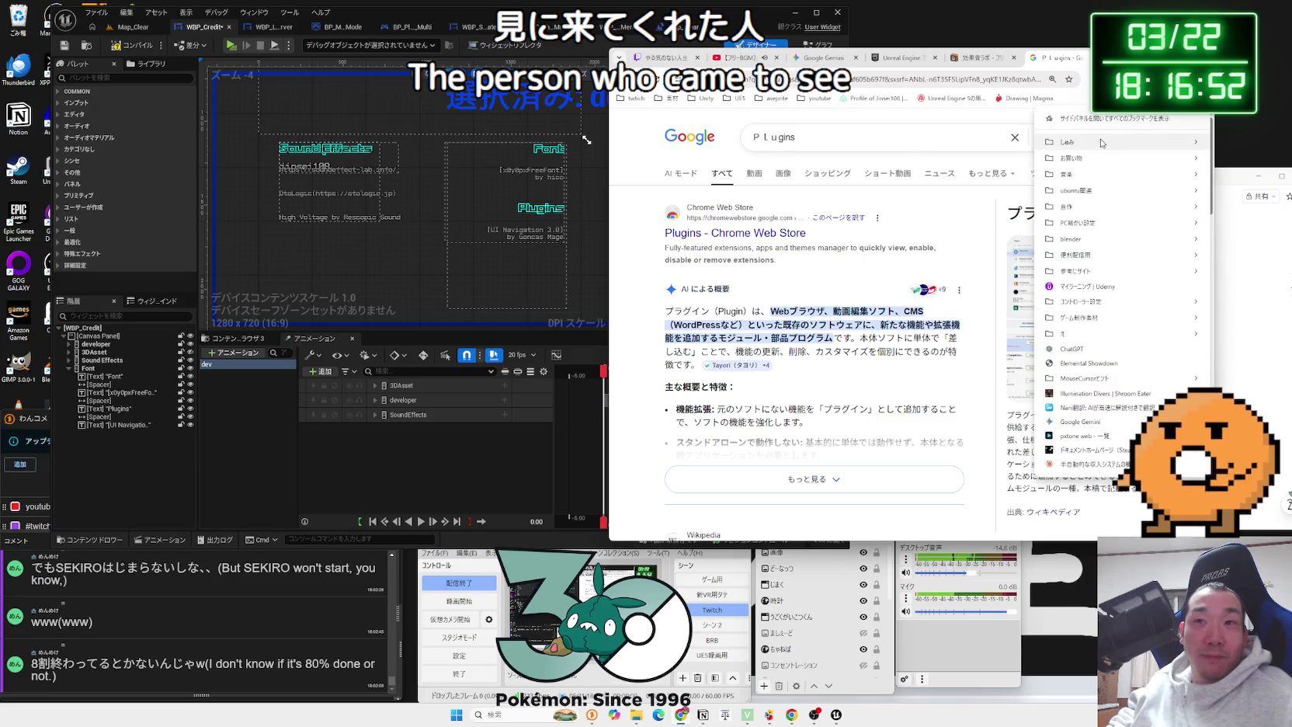
pyautogui.moveTo(1068, 142)
pyautogui.click(900, 184)
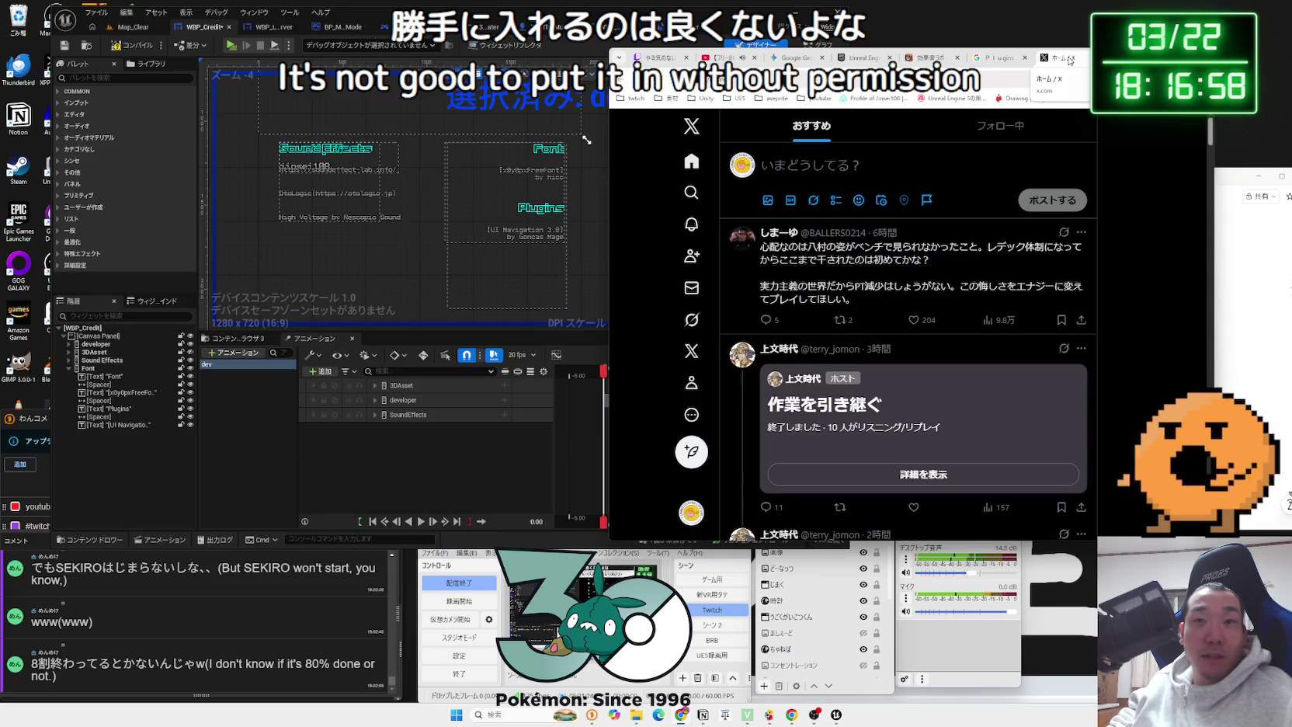
# Step: Scroll down through the X home feed, then go to the Google Plugins results
pyautogui.scroll(-5, 990, 235)
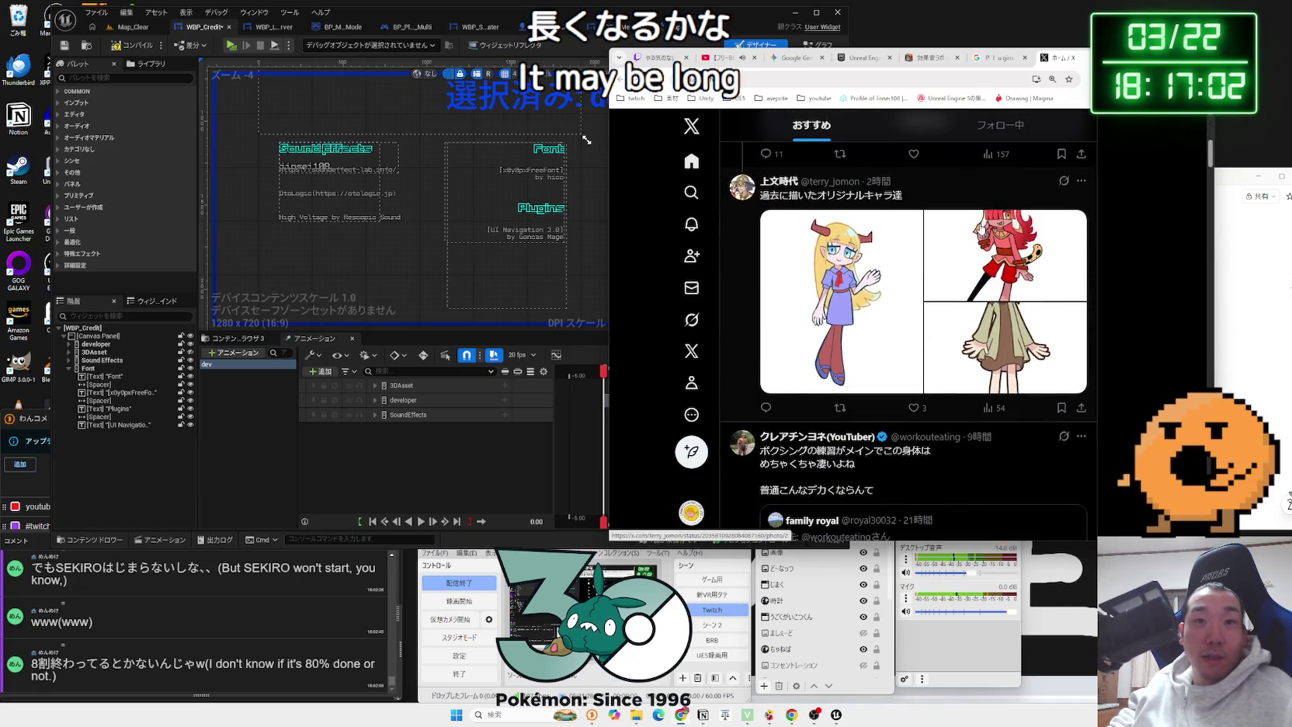
pyautogui.scroll(-1, 980, 228)
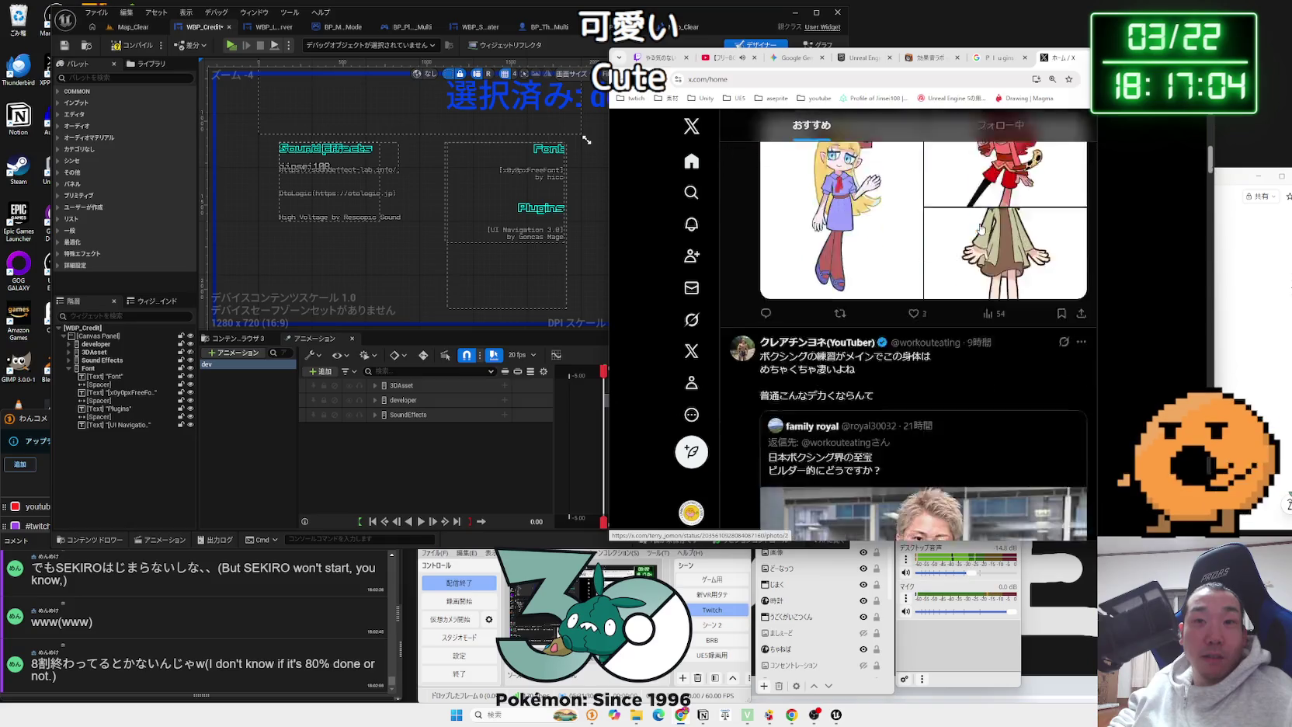
pyautogui.scroll(-2, 980, 228)
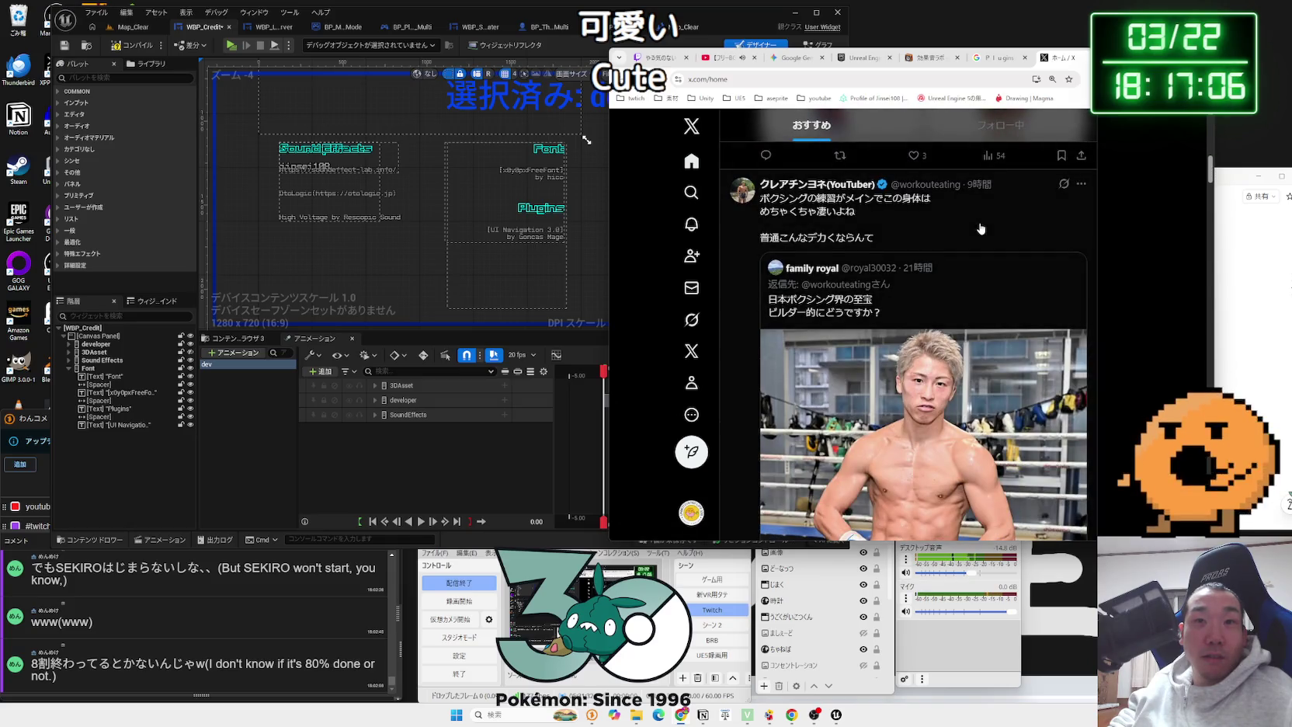
pyautogui.scroll(-1, 981, 228)
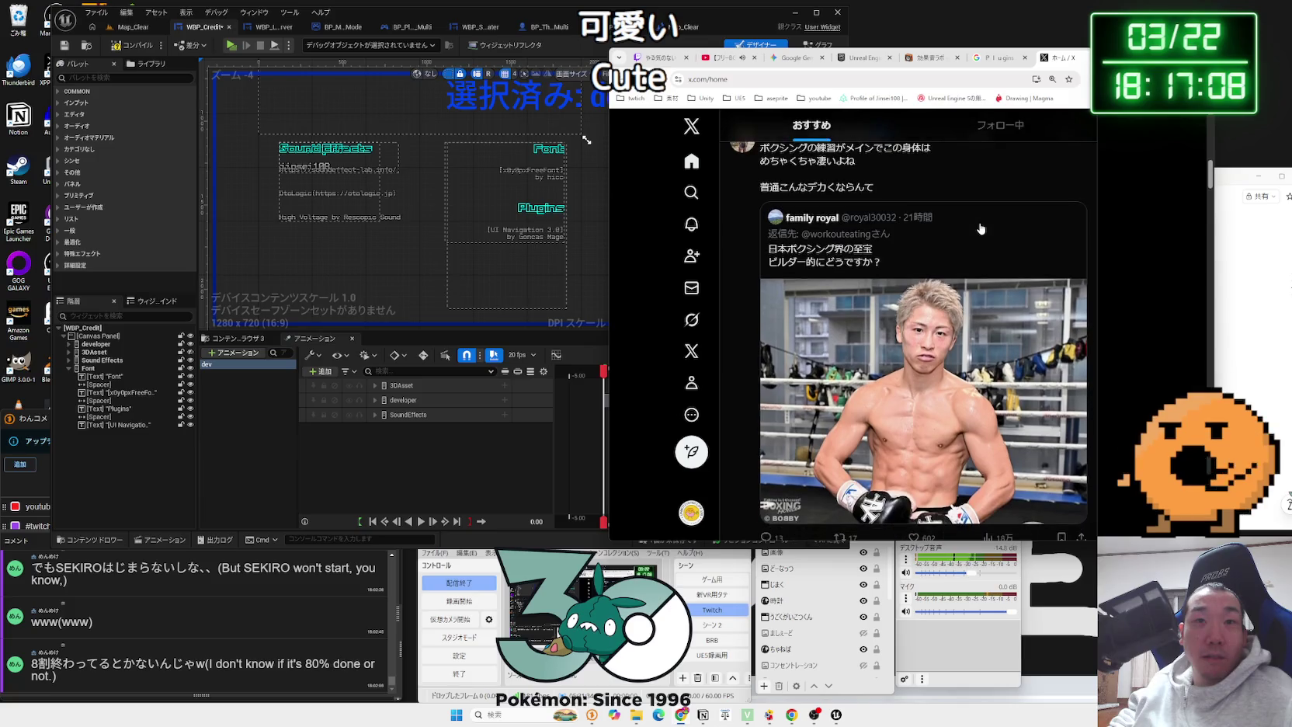
pyautogui.scroll(-5, 981, 228)
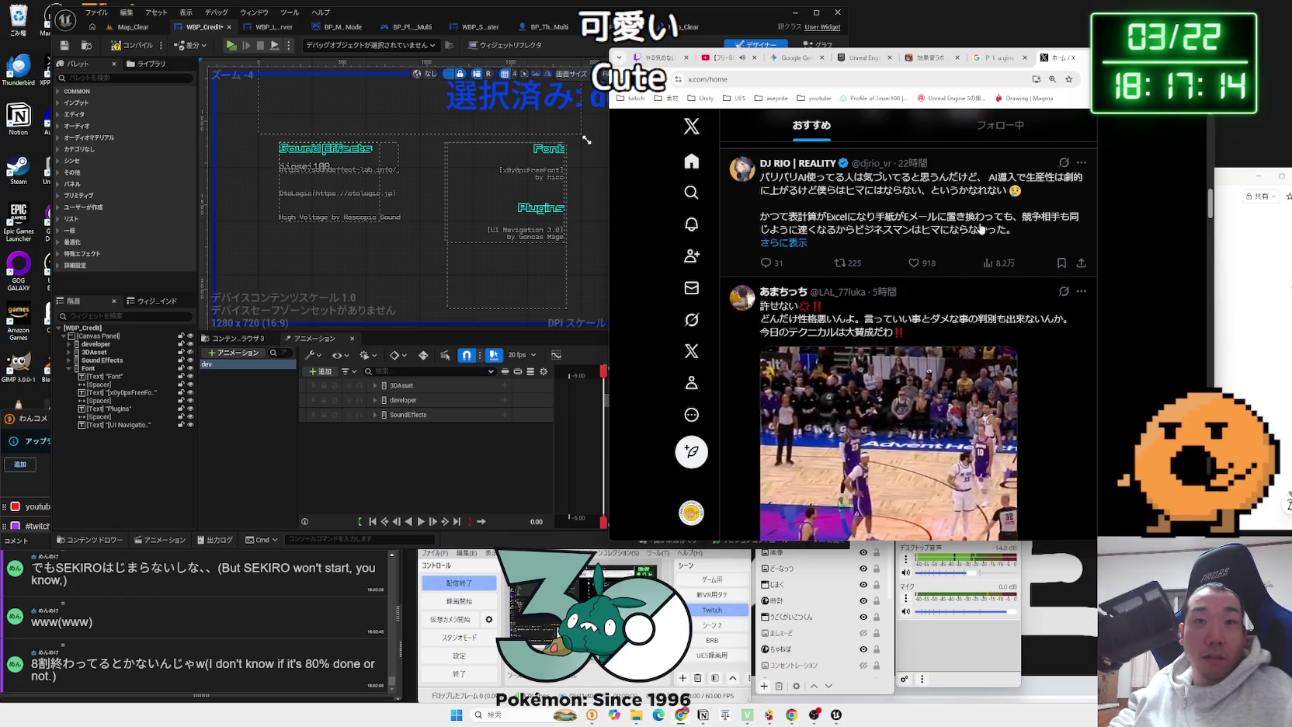
pyautogui.scroll(-2, 981, 228)
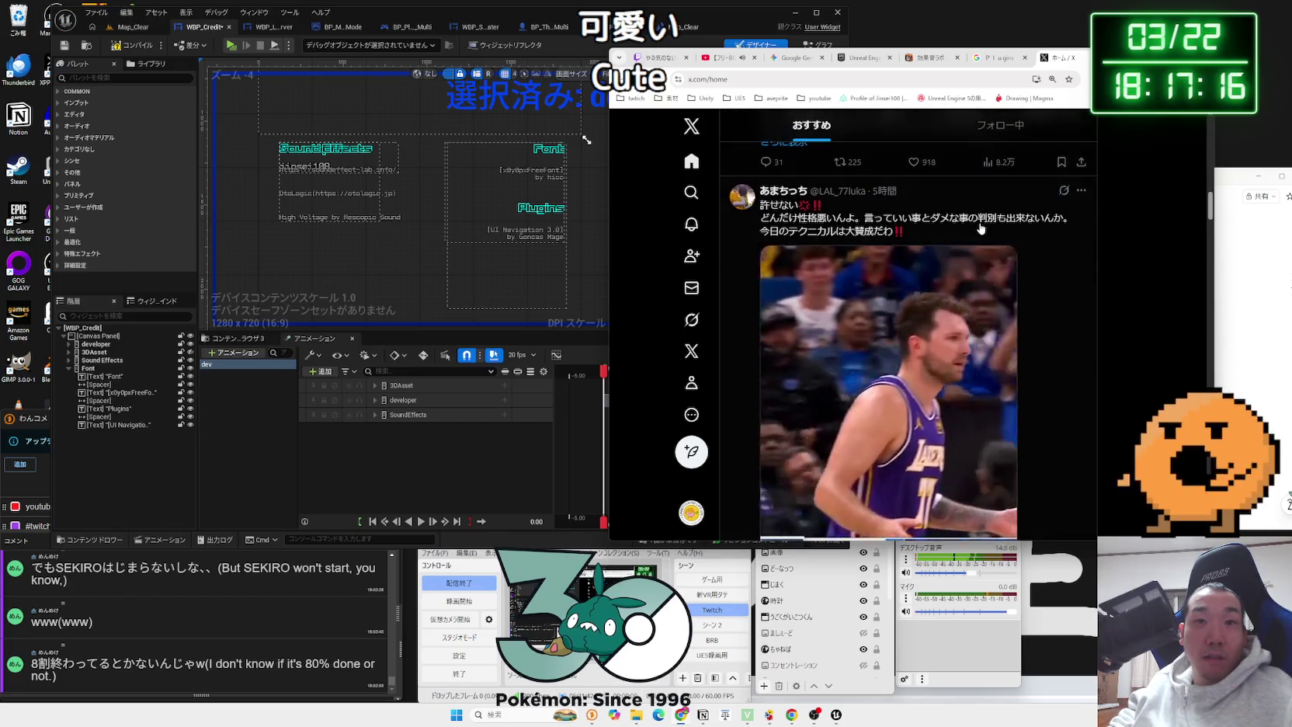
pyautogui.scroll(-1, 980, 228)
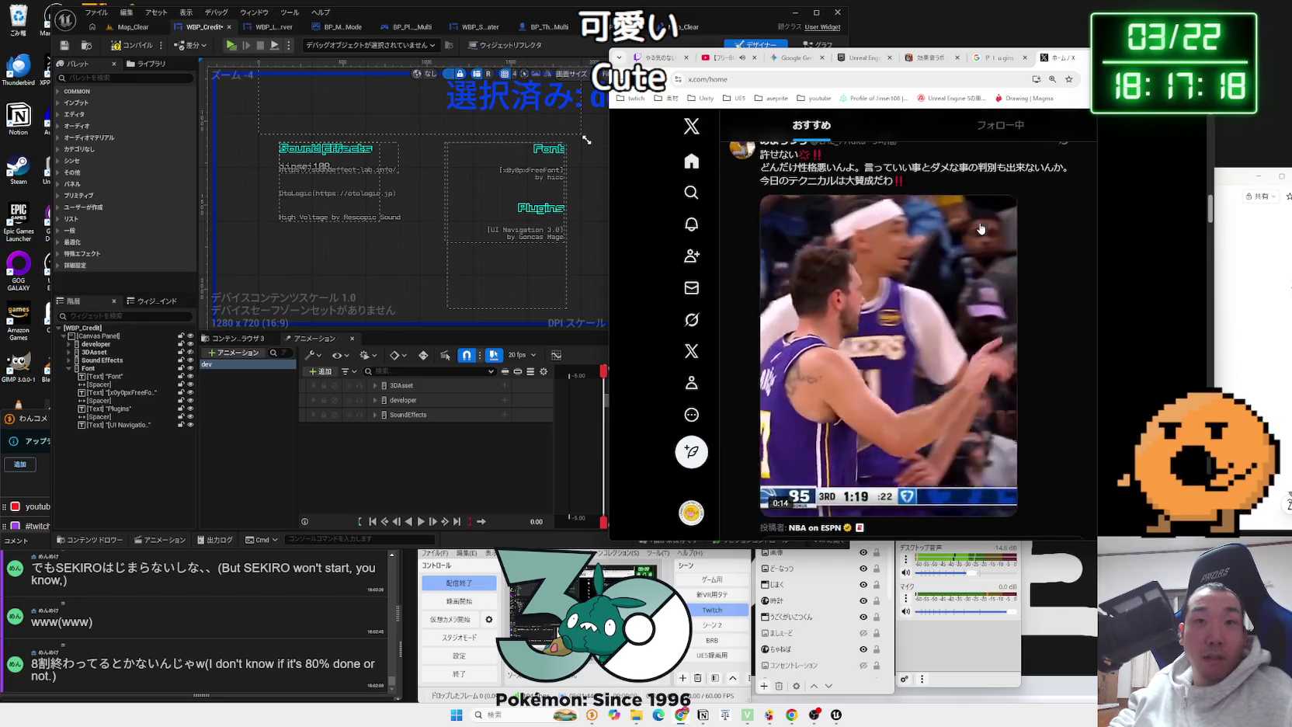
pyautogui.scroll(-6, 981, 228)
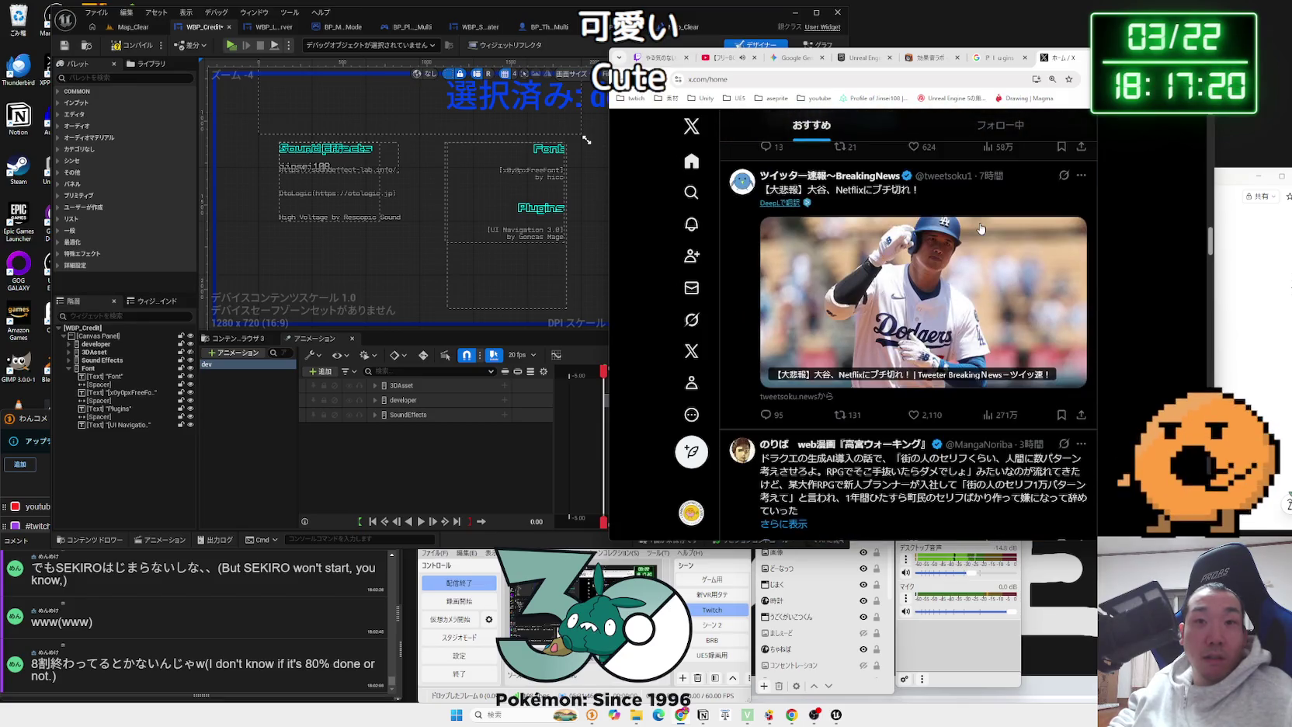
pyautogui.scroll(-4, 981, 227)
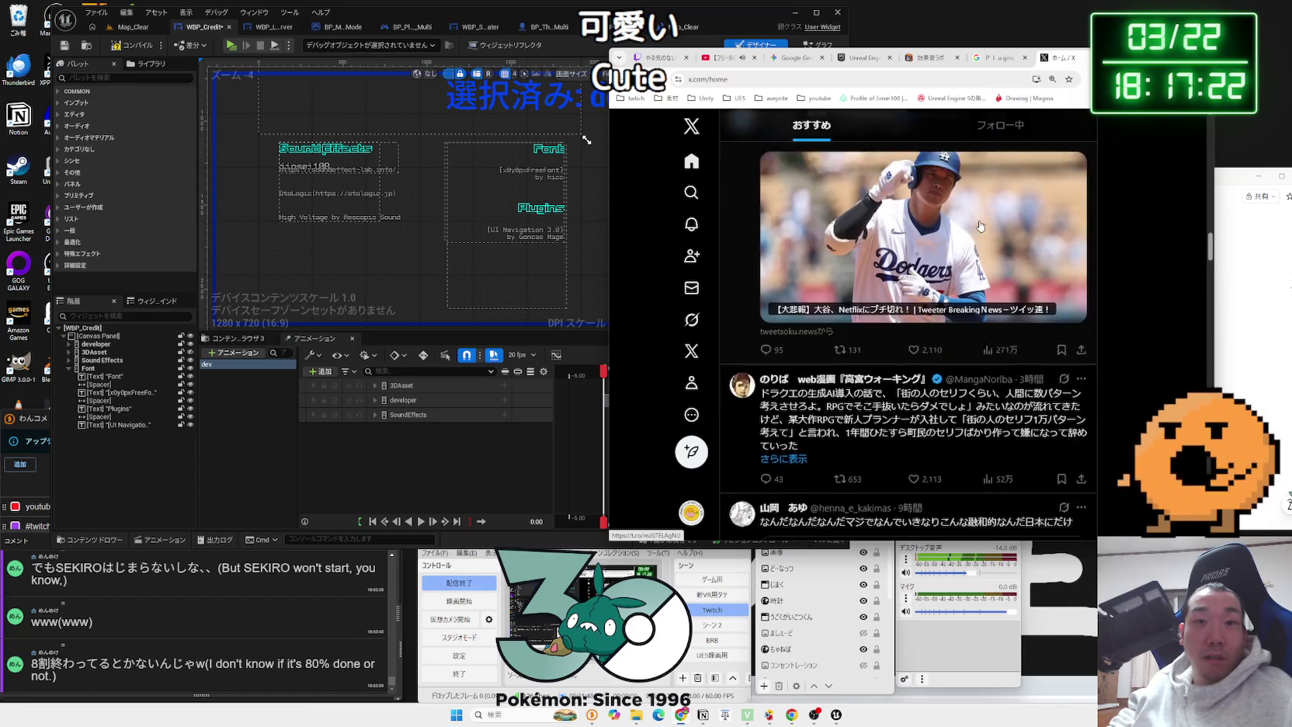
pyautogui.click(1001, 58)
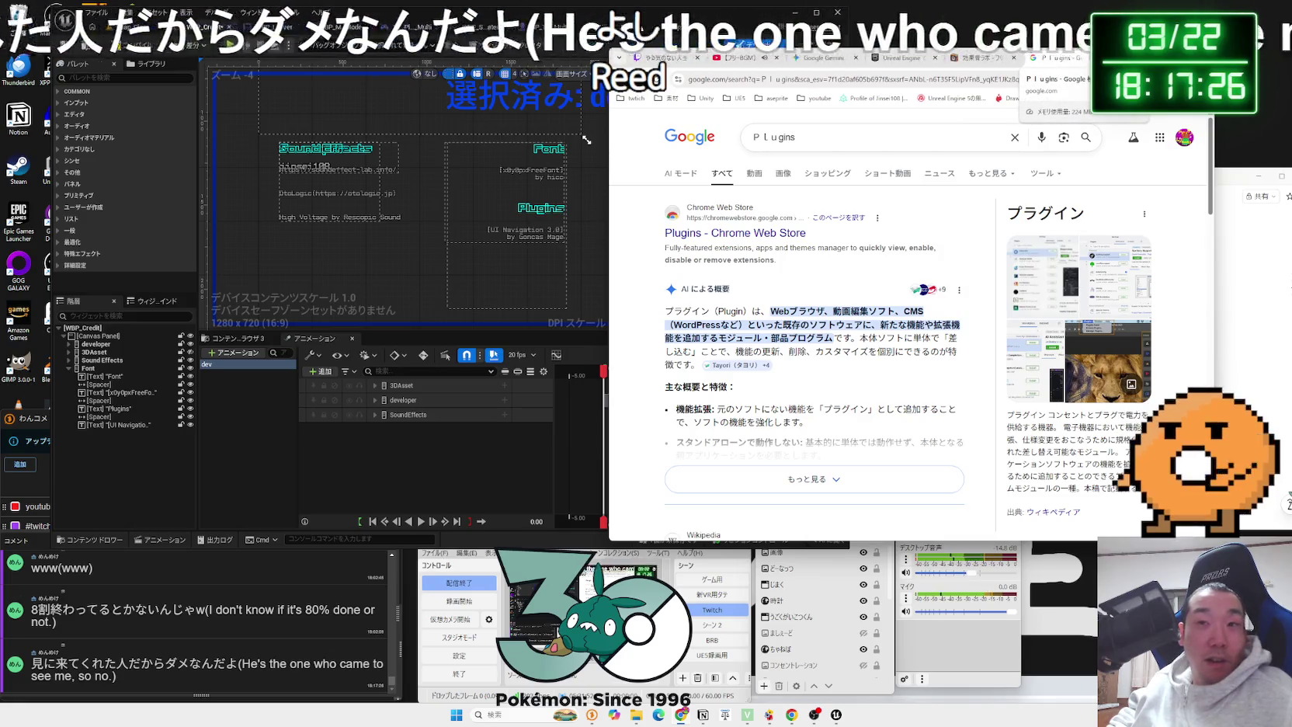
# Step: Close the Plugins search results and cycle through the Lumen and sound-effects tabs to Gemini
pyautogui.hotkey('ctrl', 'w')
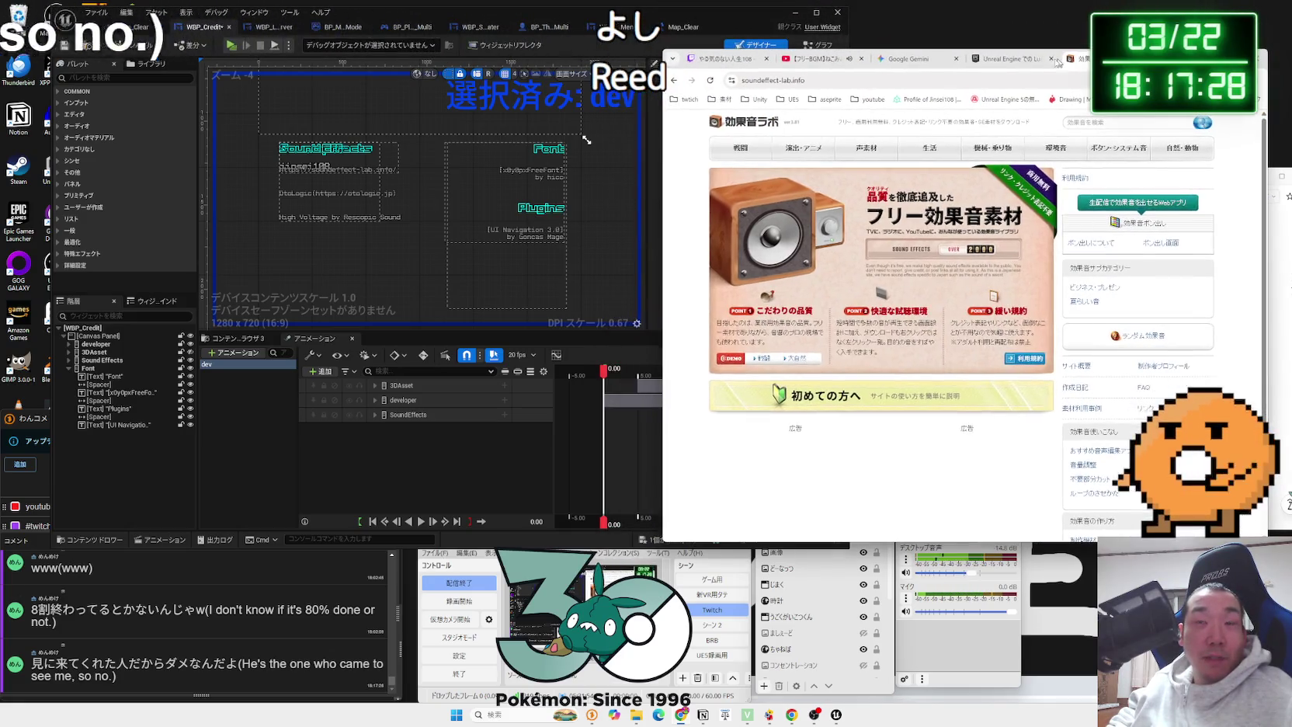
pyautogui.click(1019, 60)
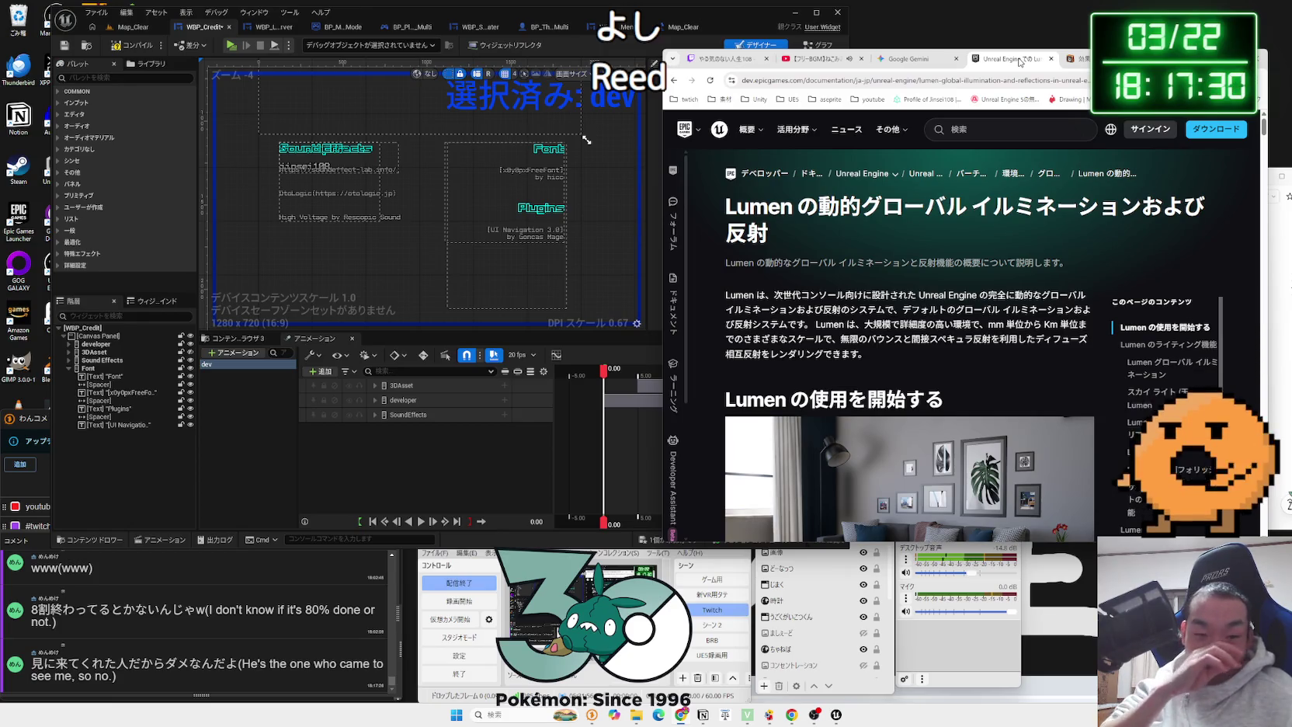
pyautogui.click(900, 61)
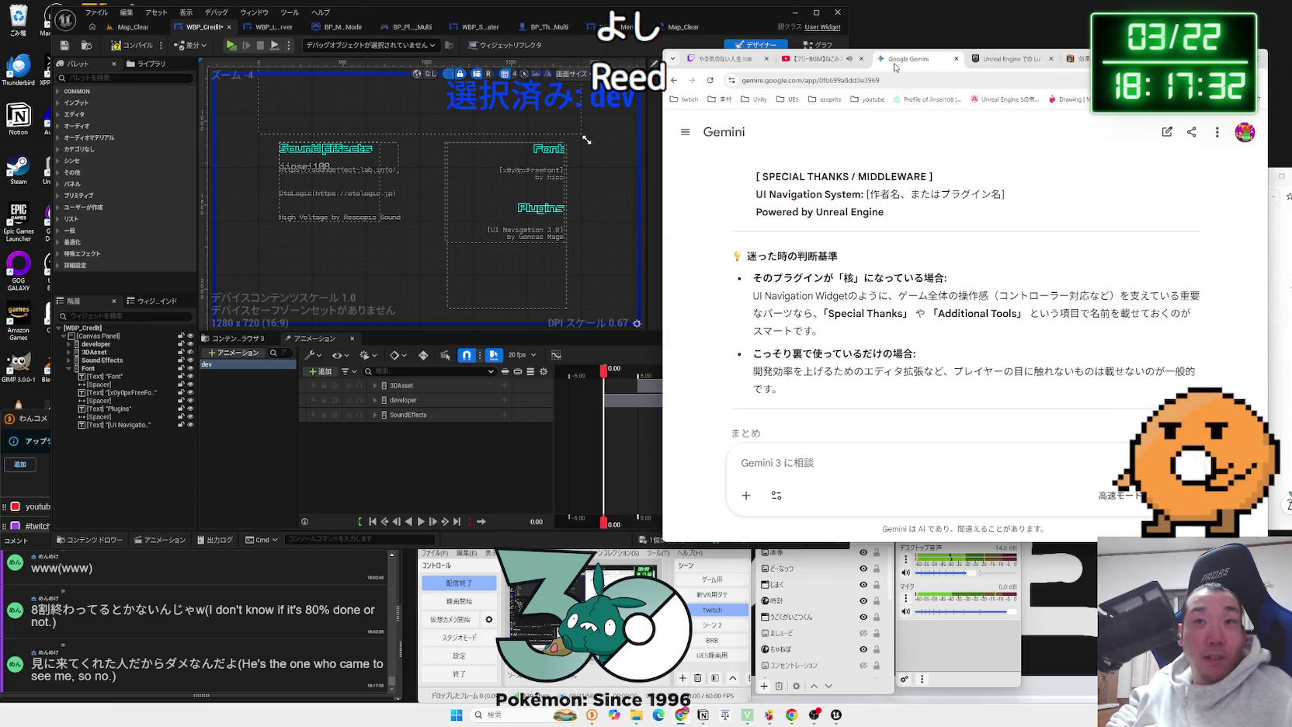
pyautogui.click(1003, 61)
pyautogui.click(1073, 61)
pyautogui.click(1009, 60)
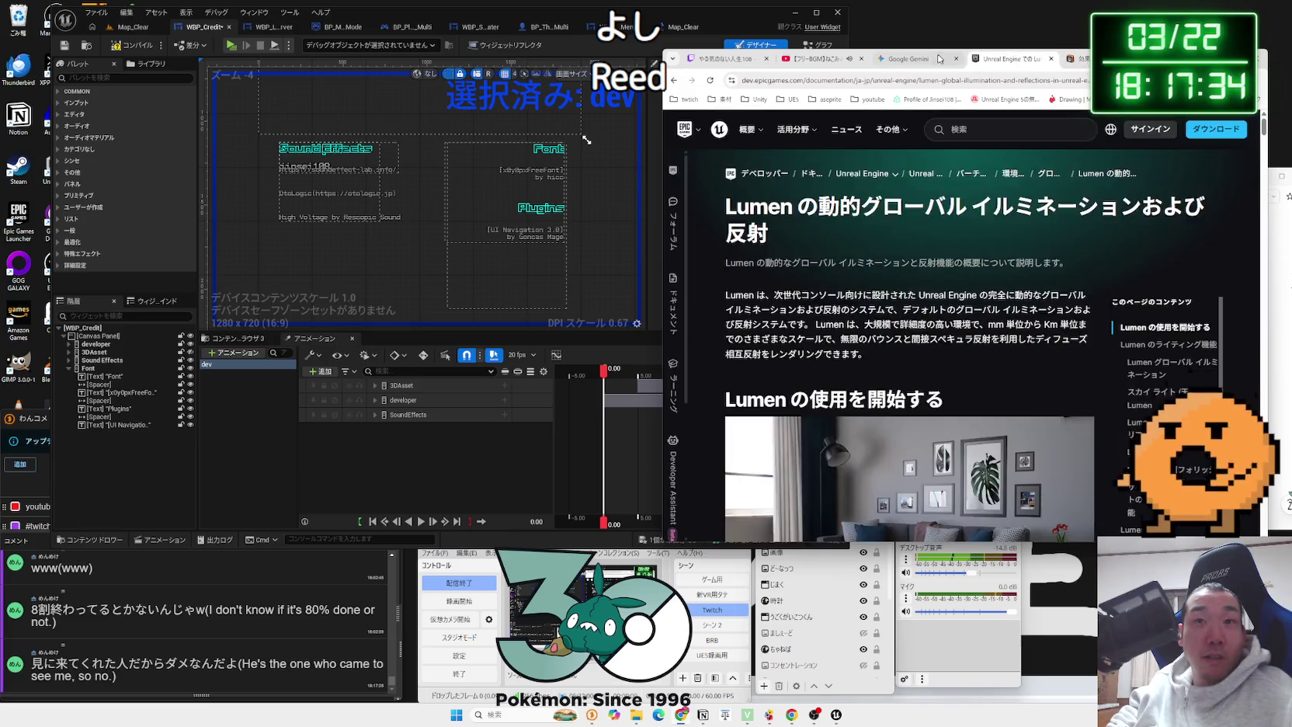
pyautogui.click(909, 60)
# Step: Read Gemini's summary advice on crediting plugins, then return to the Unreal editor
pyautogui.scroll(-2, 938, 234)
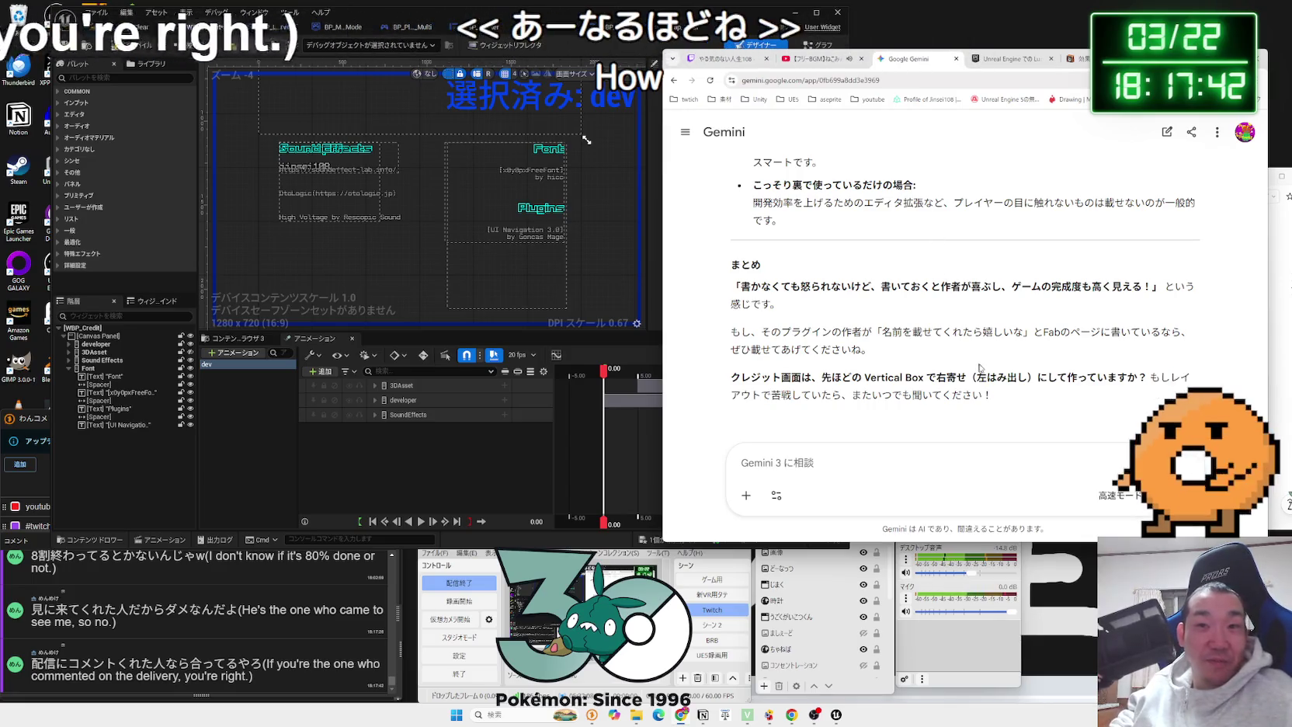
pyautogui.moveTo(993, 395)
pyautogui.mouseDown()
pyautogui.moveTo(861, 378)
pyautogui.moveTo(742, 286)
pyautogui.moveTo(781, 304)
pyautogui.moveTo(1147, 287)
pyautogui.moveTo(741, 286)
pyautogui.mouseUp()
pyautogui.click(808, 284)
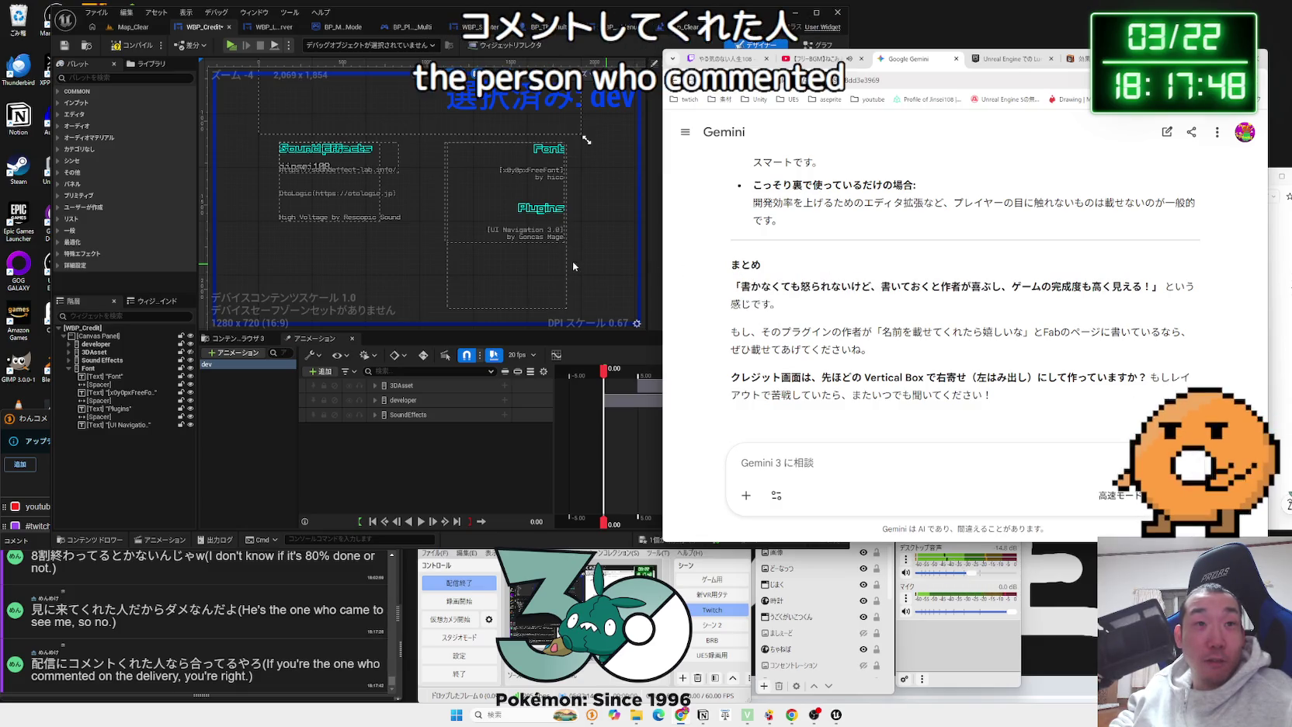
pyautogui.click(594, 180)
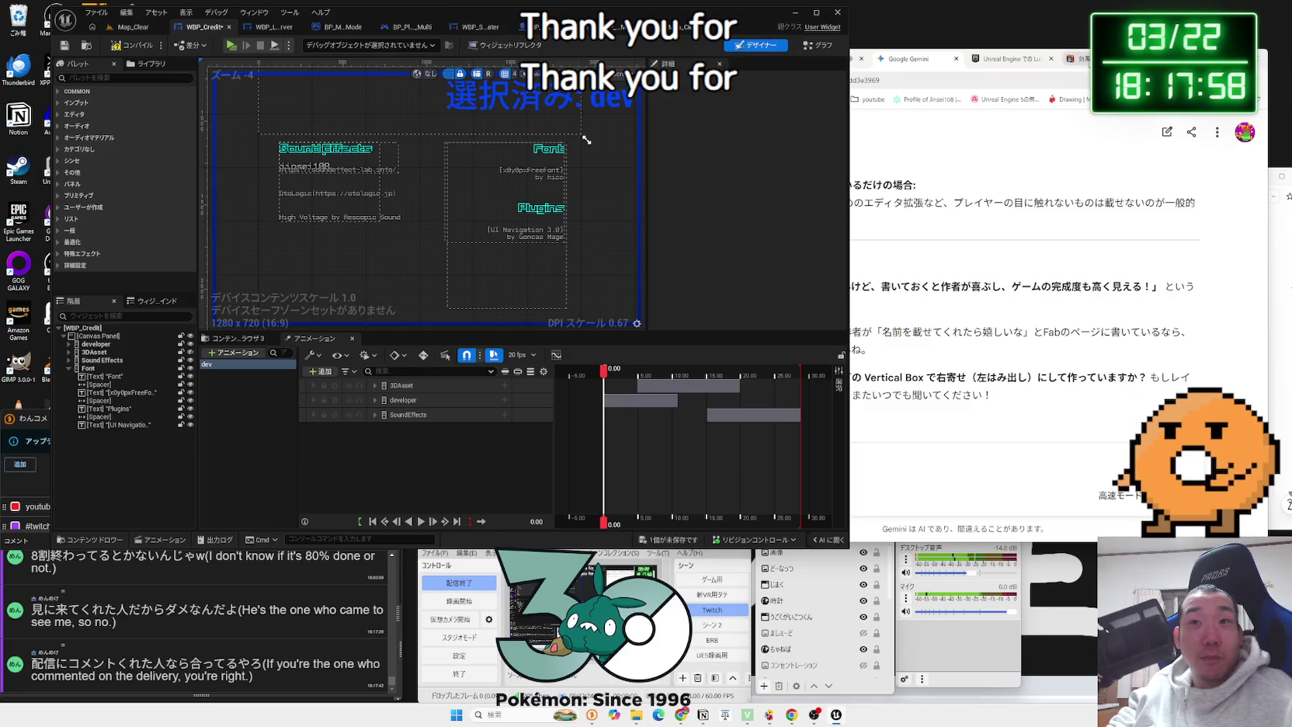
# Step: Flip between the Gemini, Lumen documentation and sound-effects tabs in Chrome
pyautogui.click(916, 60)
pyautogui.click(1009, 60)
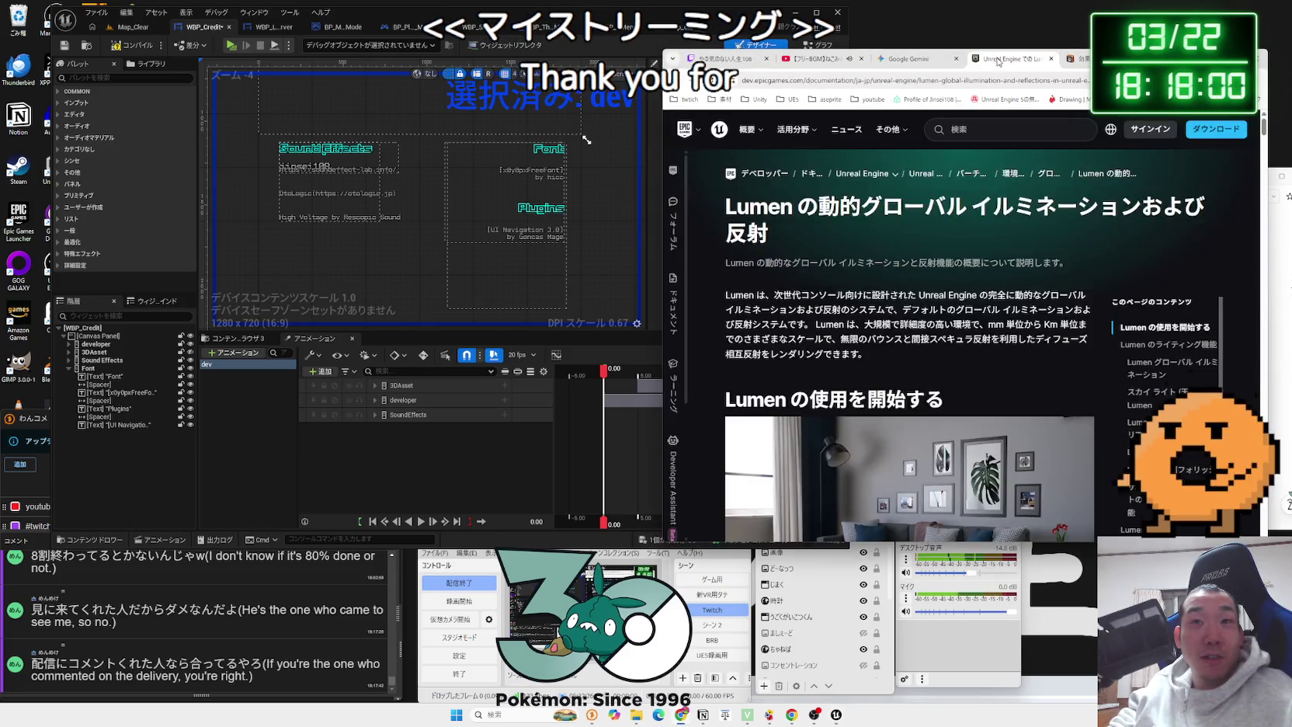
pyautogui.click(914, 60)
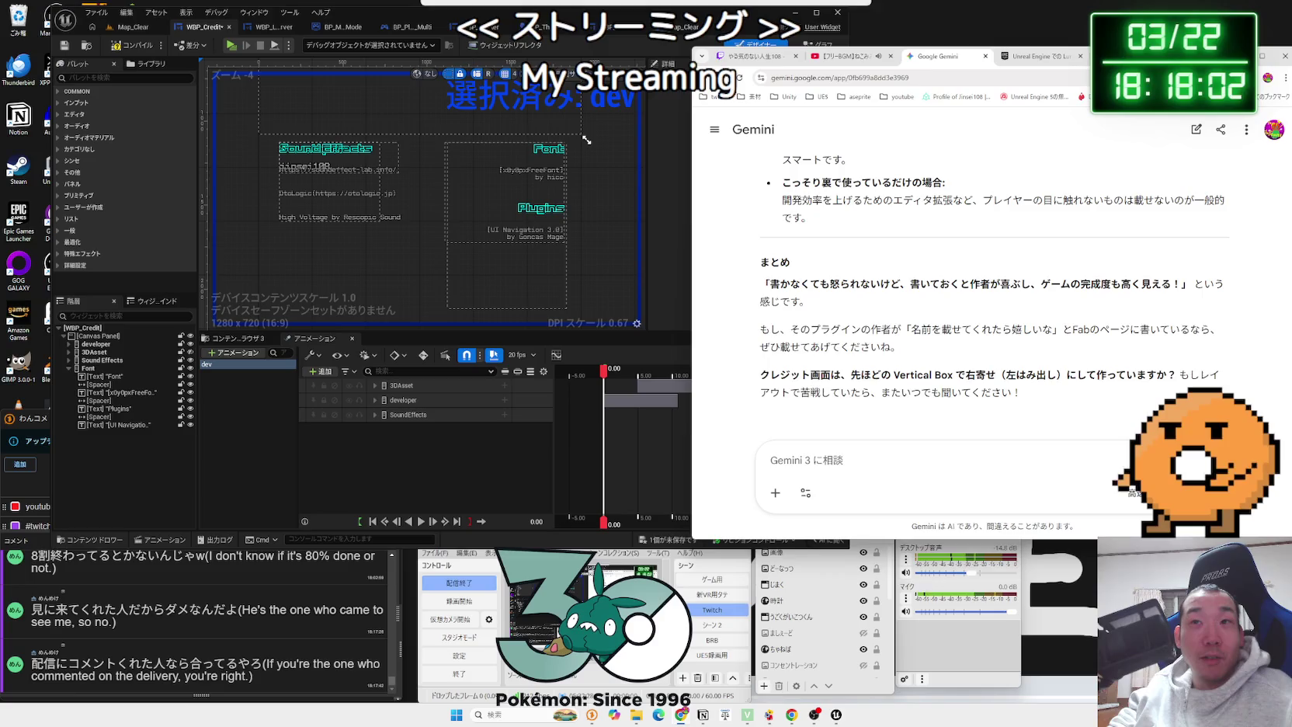
pyautogui.click(1110, 56)
pyautogui.click(1032, 56)
pyautogui.click(931, 58)
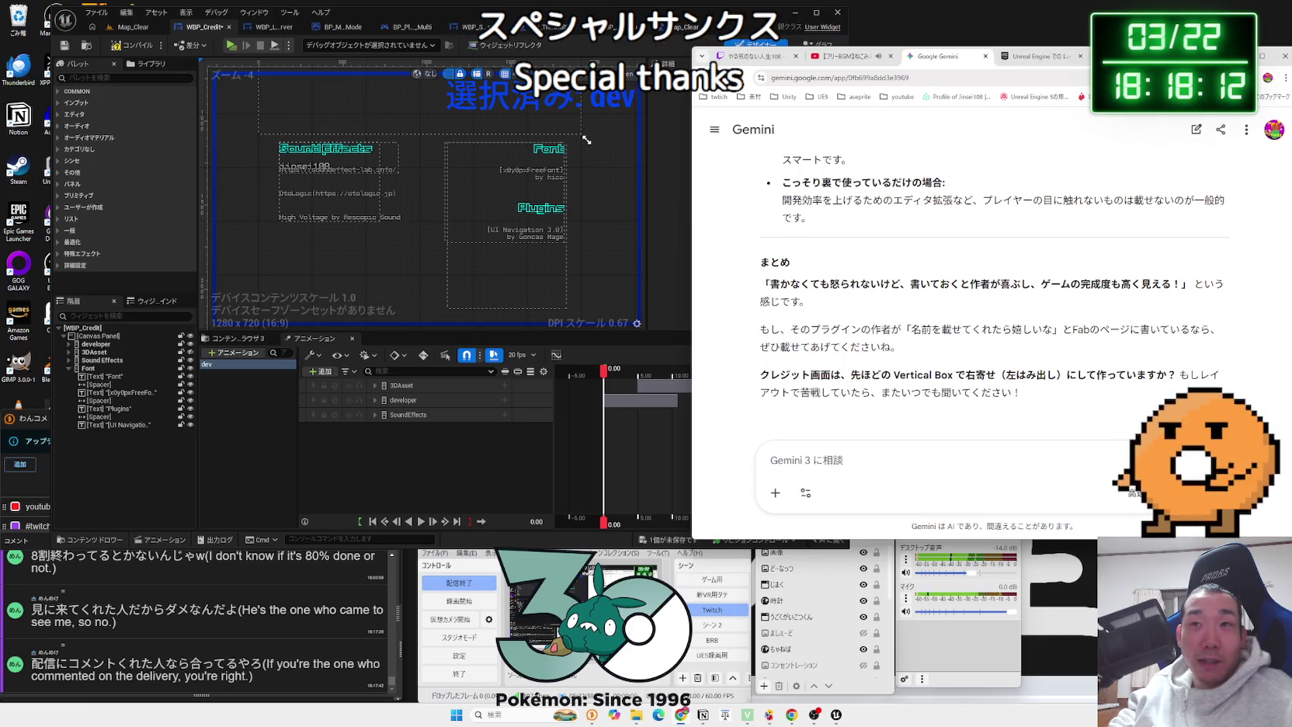
pyautogui.click(1009, 58)
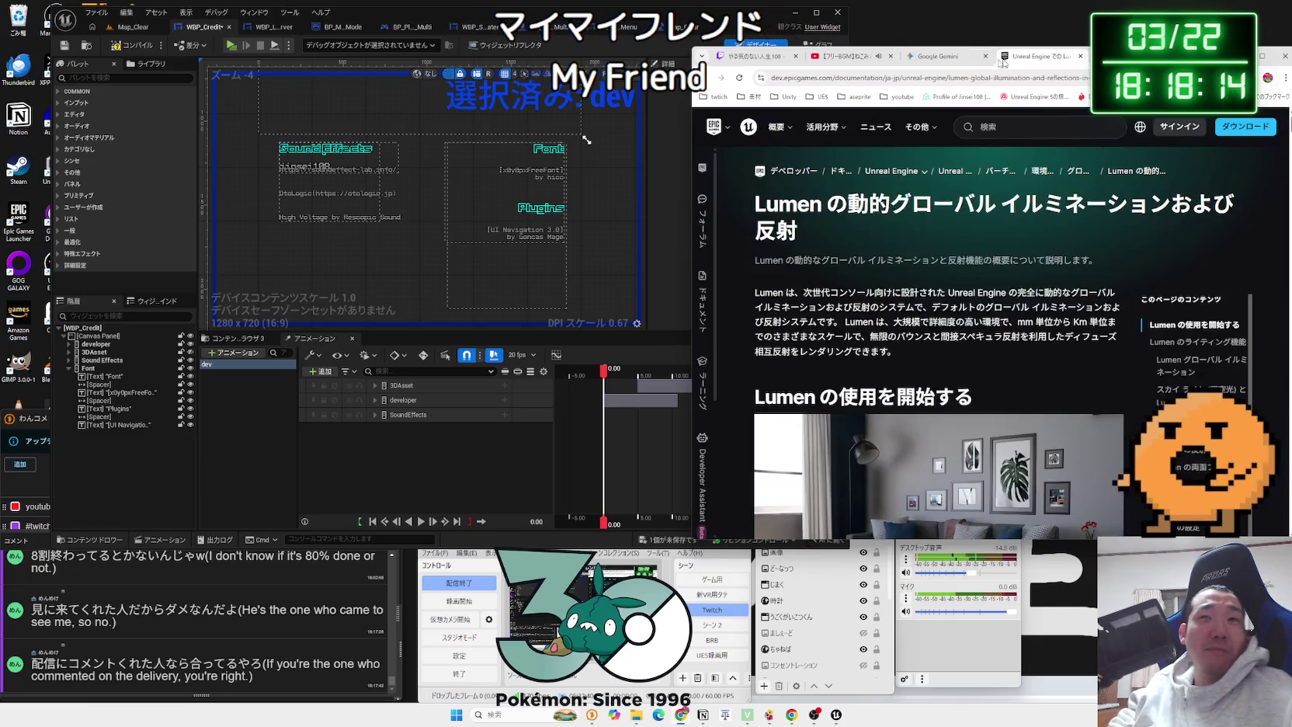
pyautogui.click(930, 60)
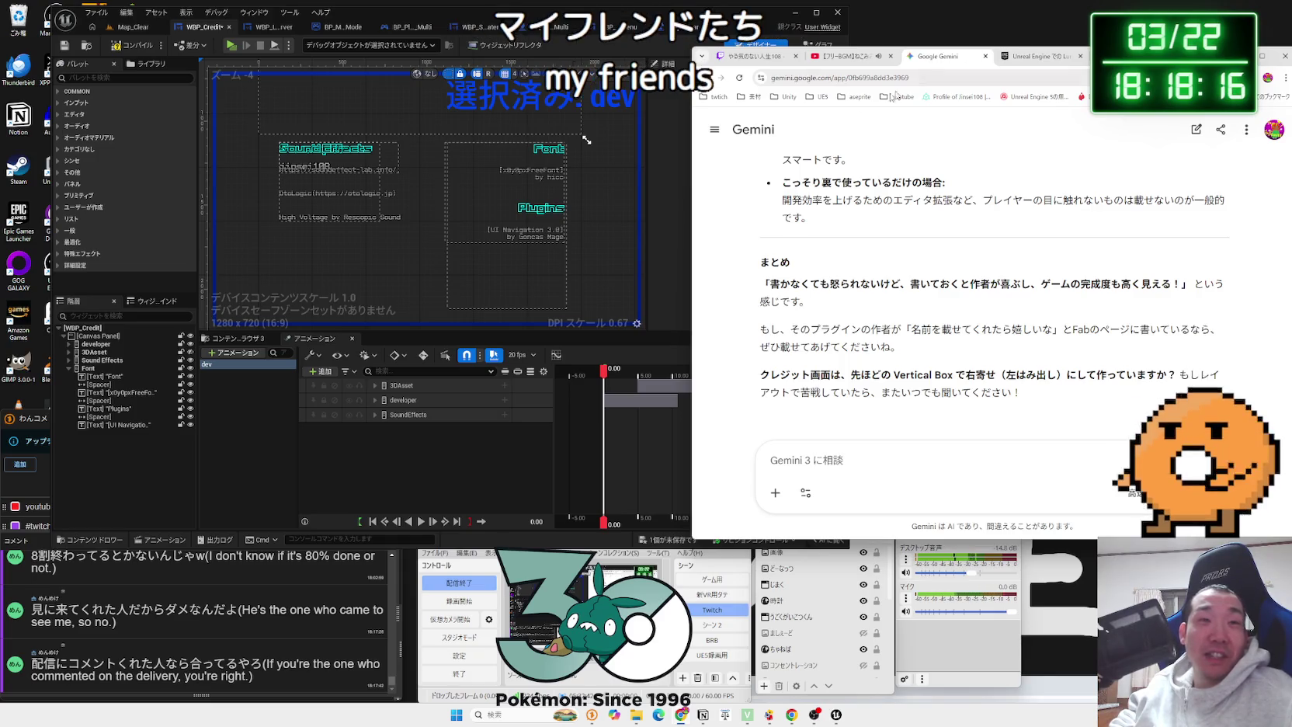
# Step: Compile the WBP_Credit widget blueprint and zoom the designer out, then bring Chrome forward
pyautogui.click(601, 221)
pyautogui.moveTo(601, 221); pyautogui.dragTo(599, 227)
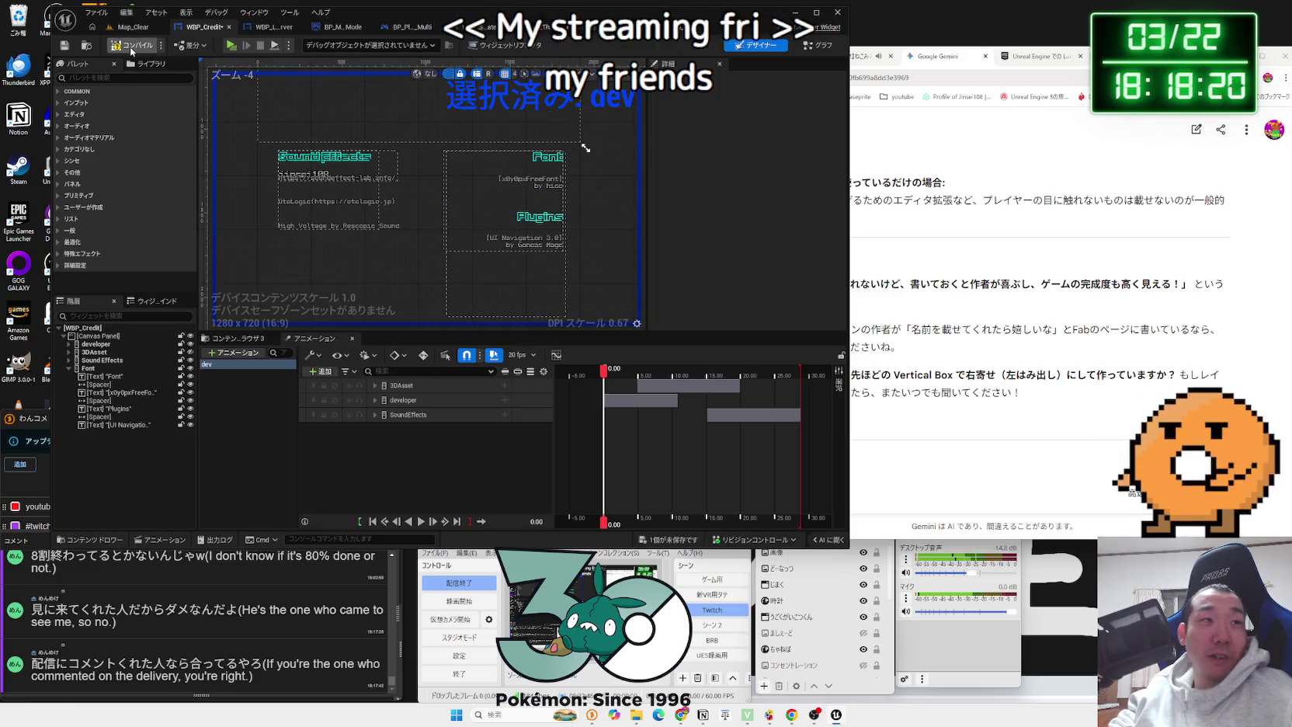
pyautogui.click(132, 47)
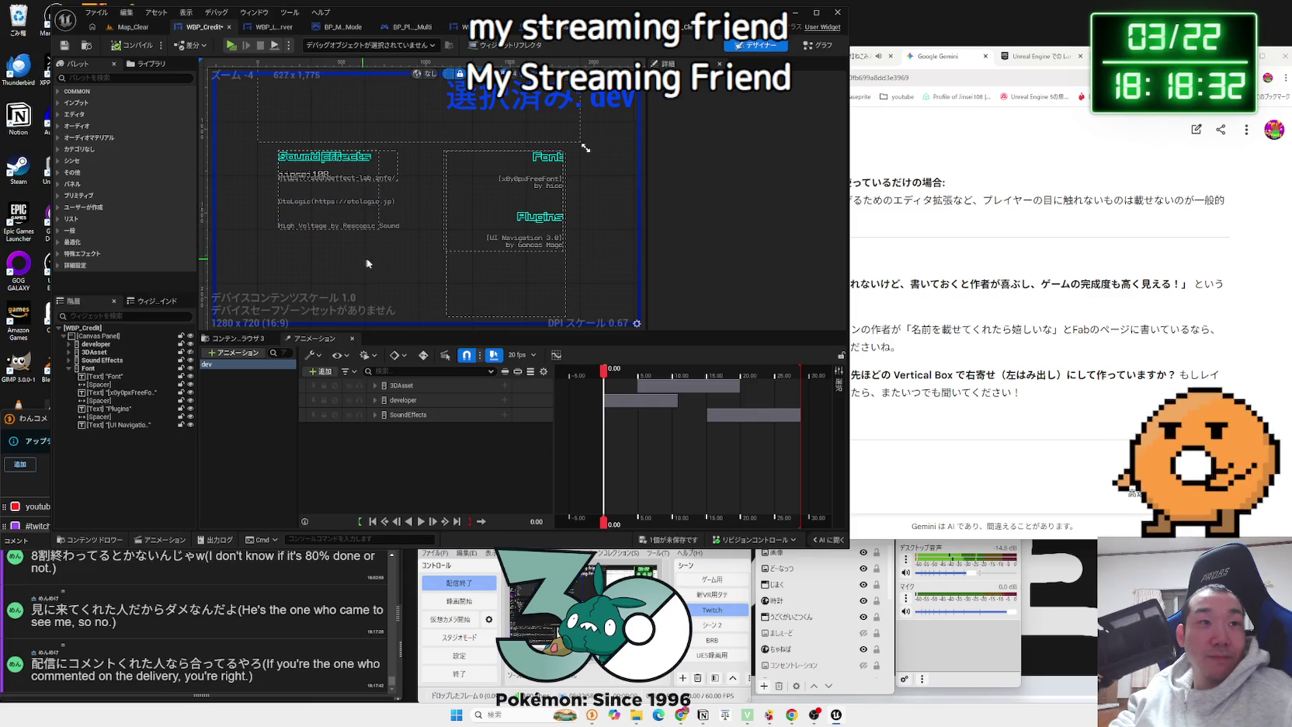
pyautogui.scroll(-2, 405, 263)
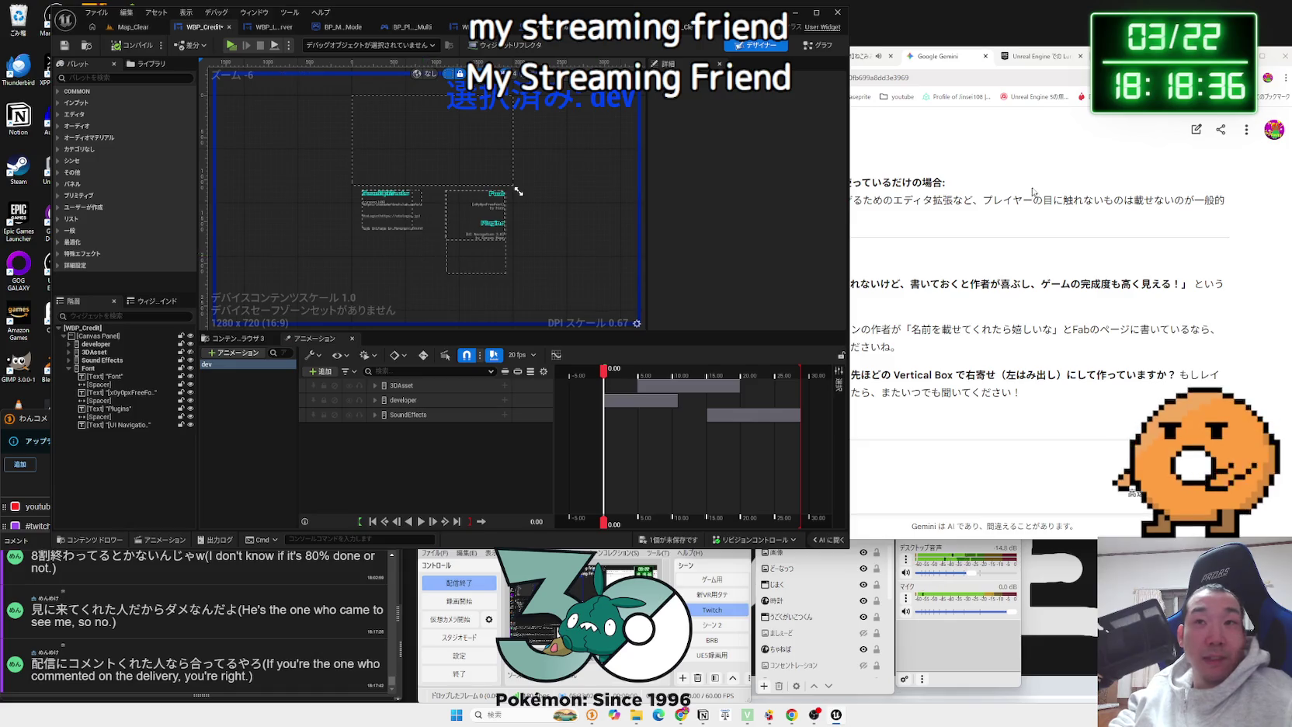
pyautogui.hotkey('alt', 'Tab')
# Step: In a new tab, open the Unreal Engine EULA from the UE5 bookmarks folder and scroll to its contents
pyautogui.hotkey('ctrl', 't')
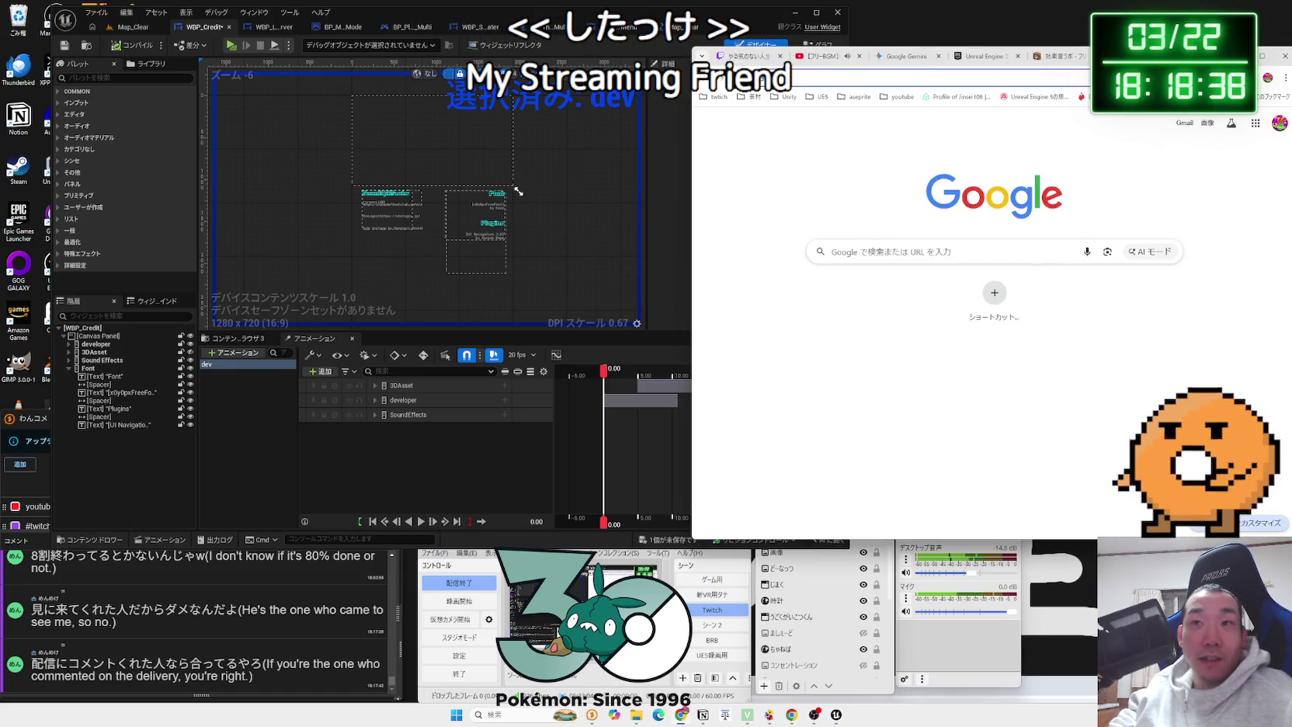
pyautogui.click(1176, 96)
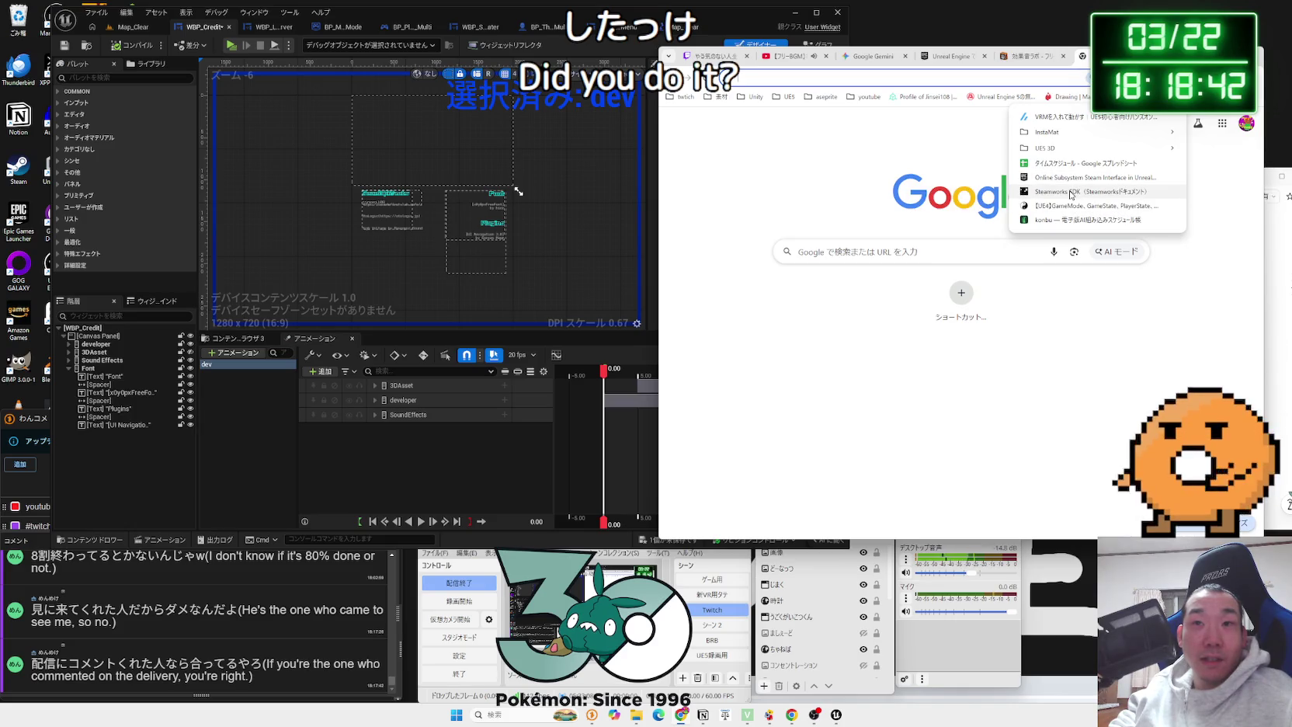
pyautogui.click(1001, 138)
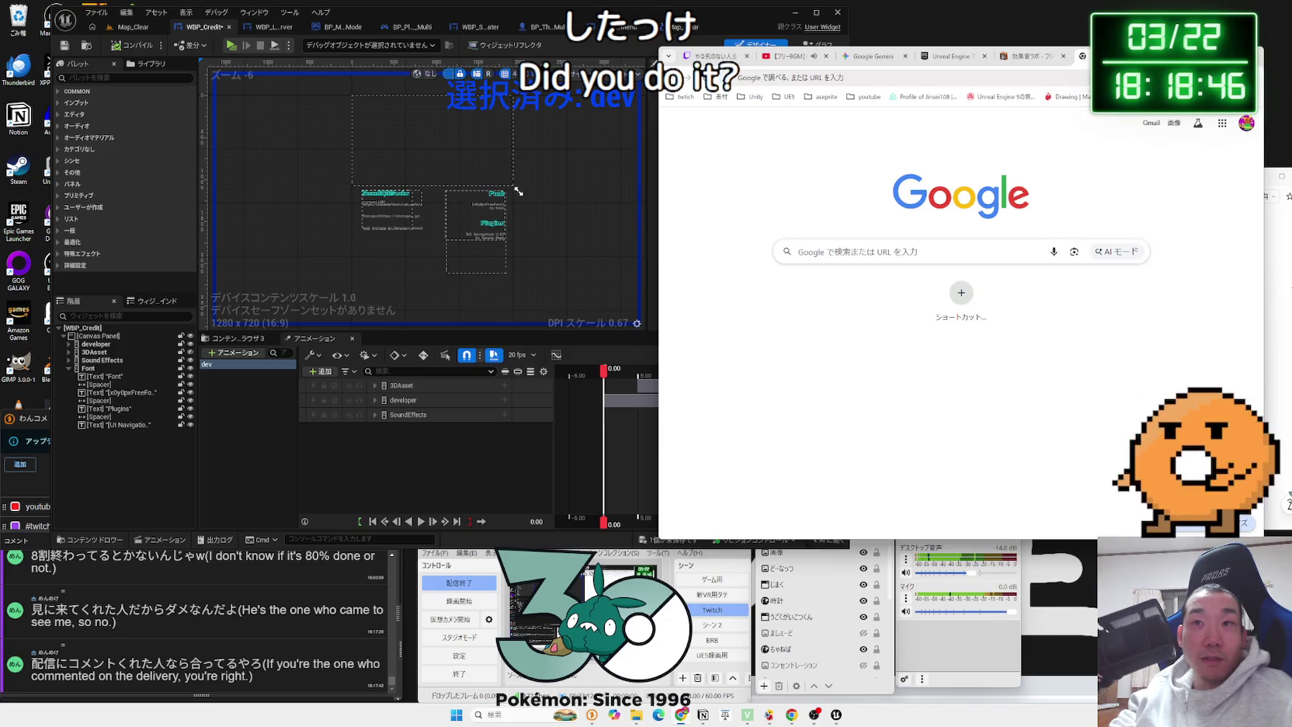
pyautogui.click(1118, 96)
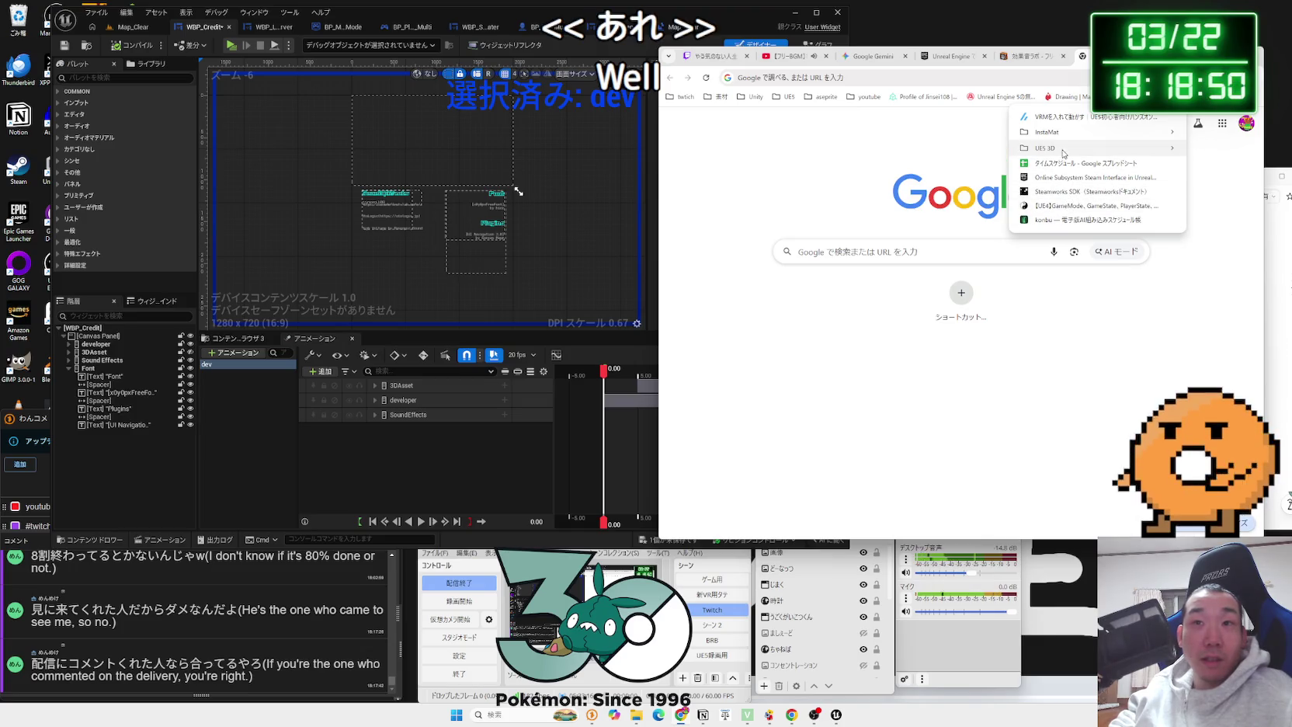
pyautogui.moveTo(1063, 152)
pyautogui.click(912, 115)
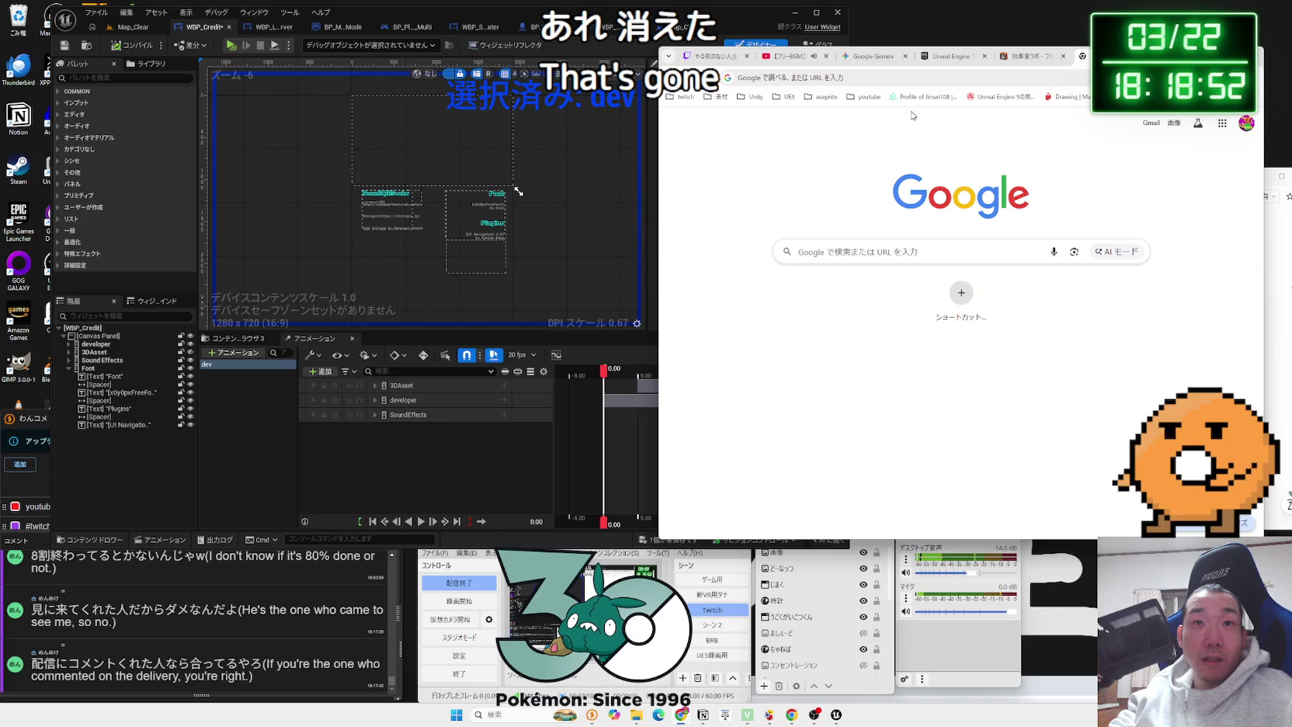
pyautogui.click(792, 99)
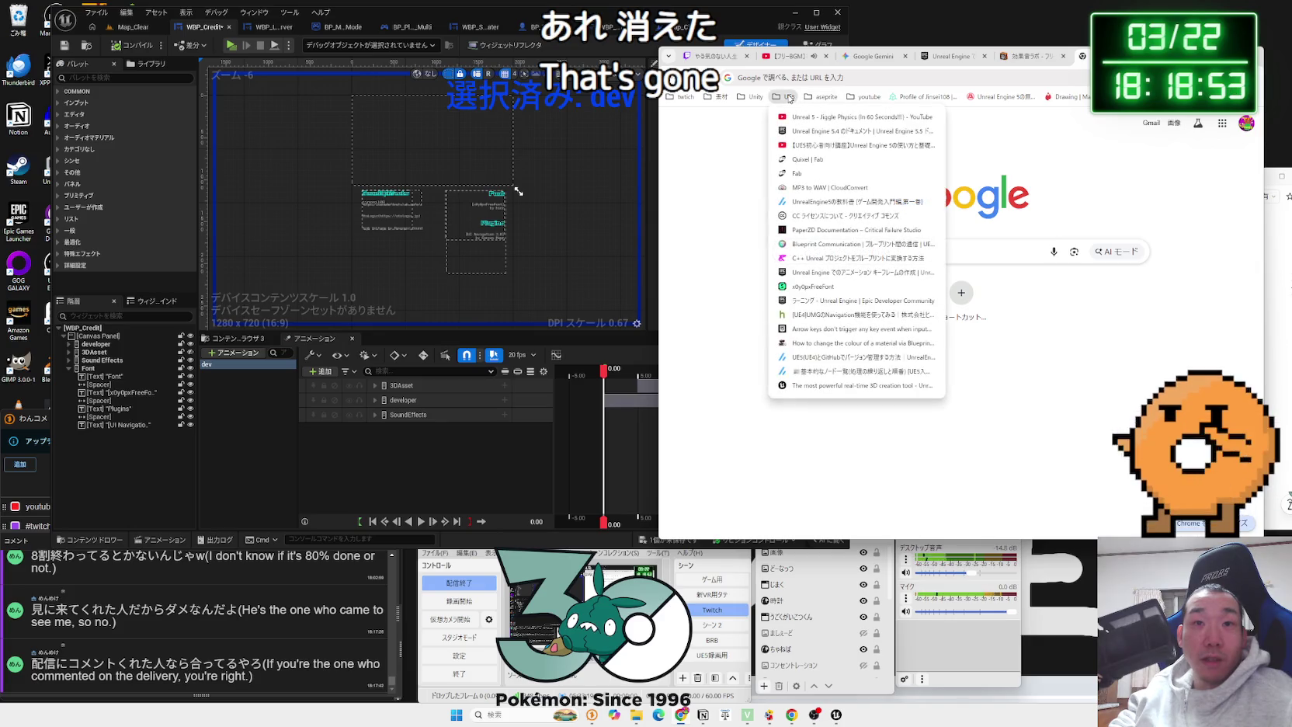
pyautogui.click(825, 386)
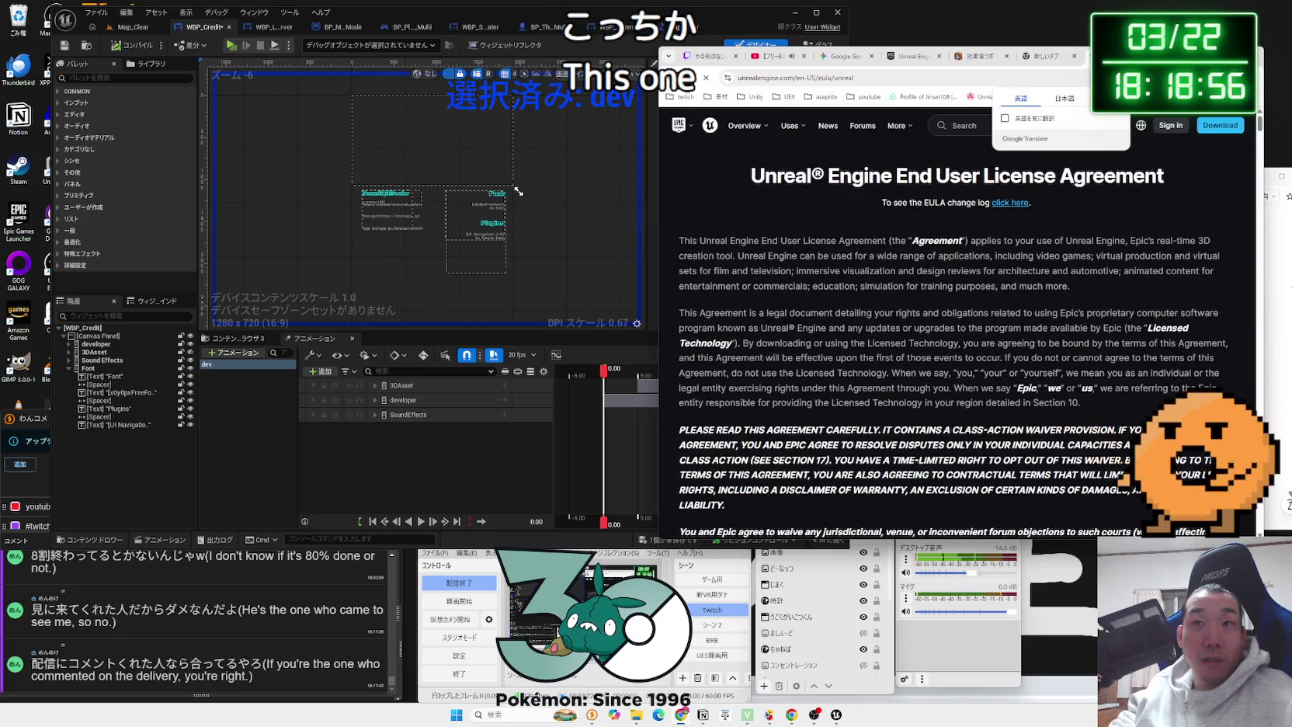
pyautogui.scroll(-15, 966, 224)
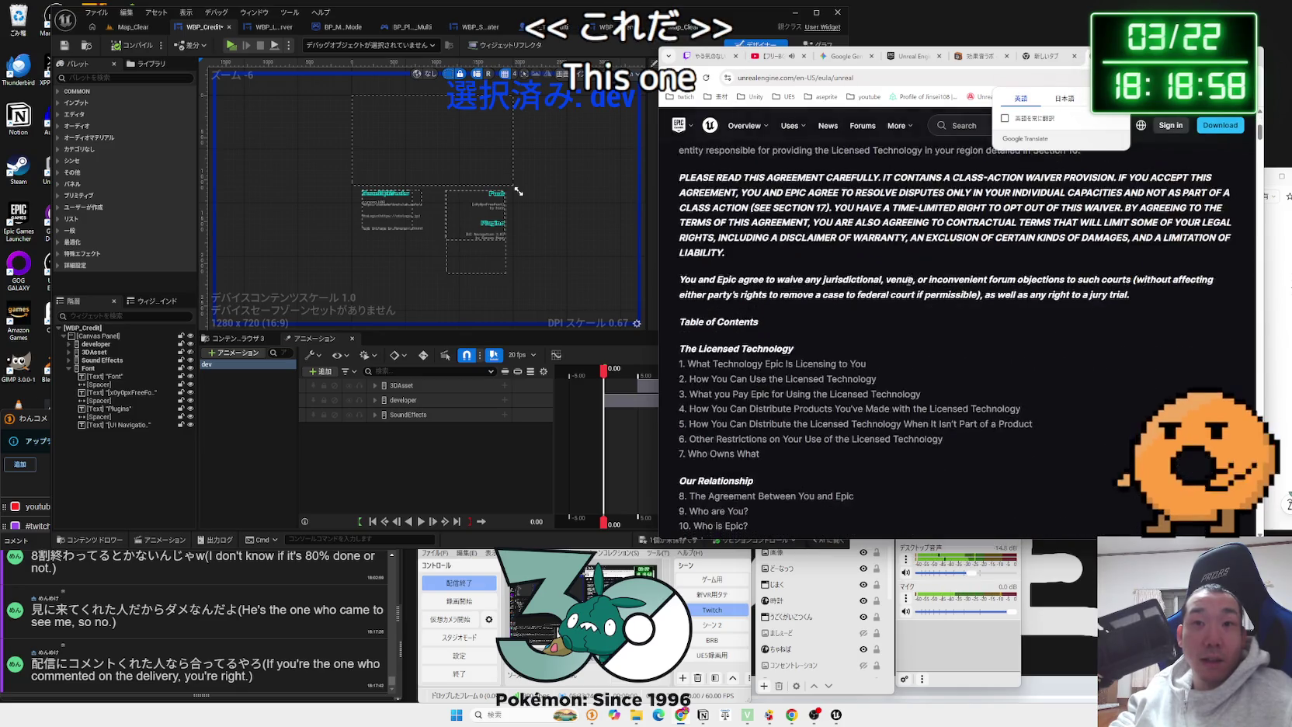